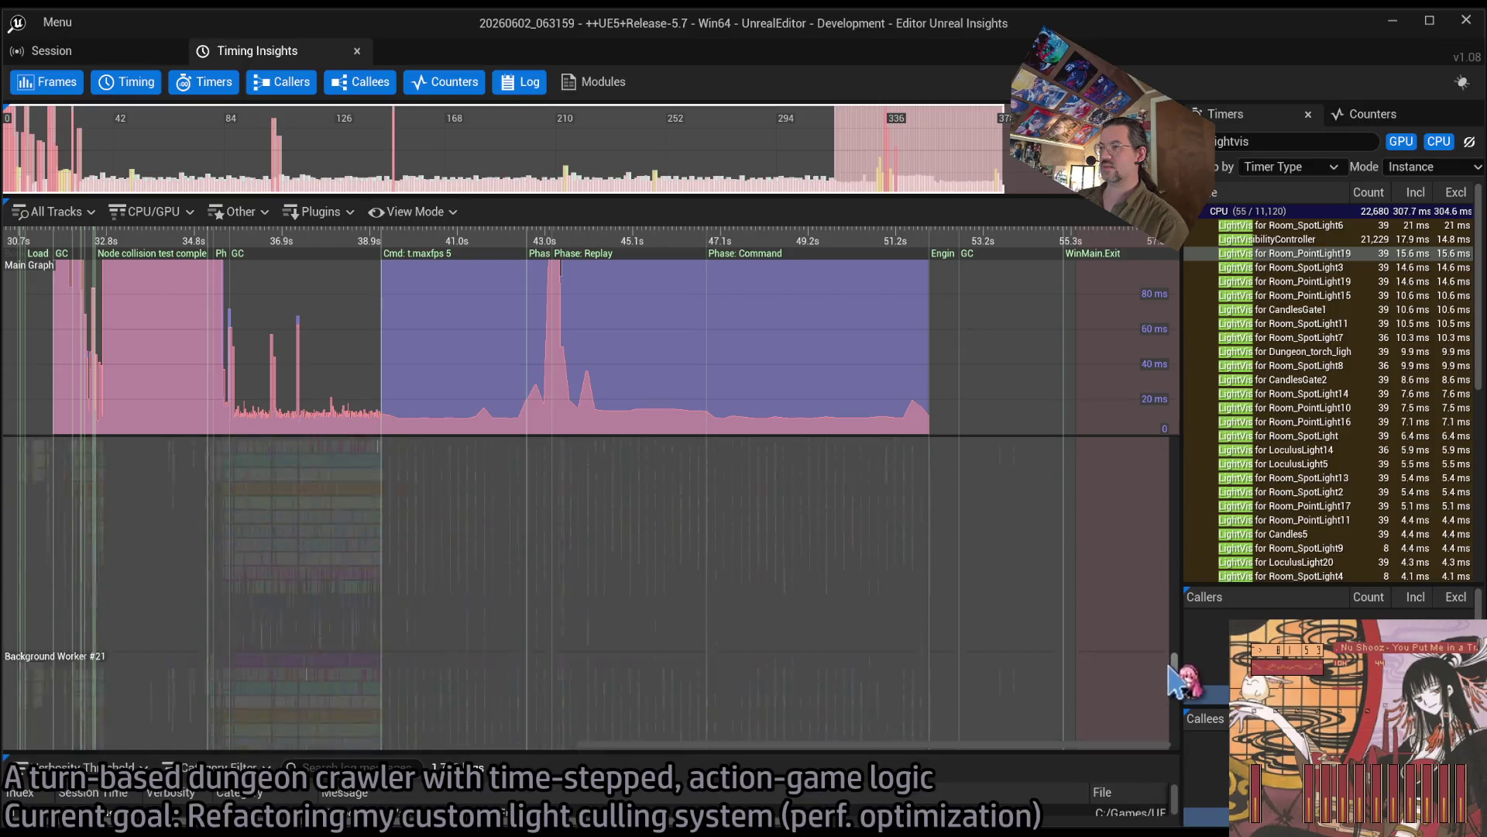
Step: Zoom the timeline to a few milliseconds around 44.78 s and select Room_PointLight19's LightVis timer
{"action": "scroll", "coordinate": [631, 609], "scroll_direction": "up", "scroll_amount": 15}
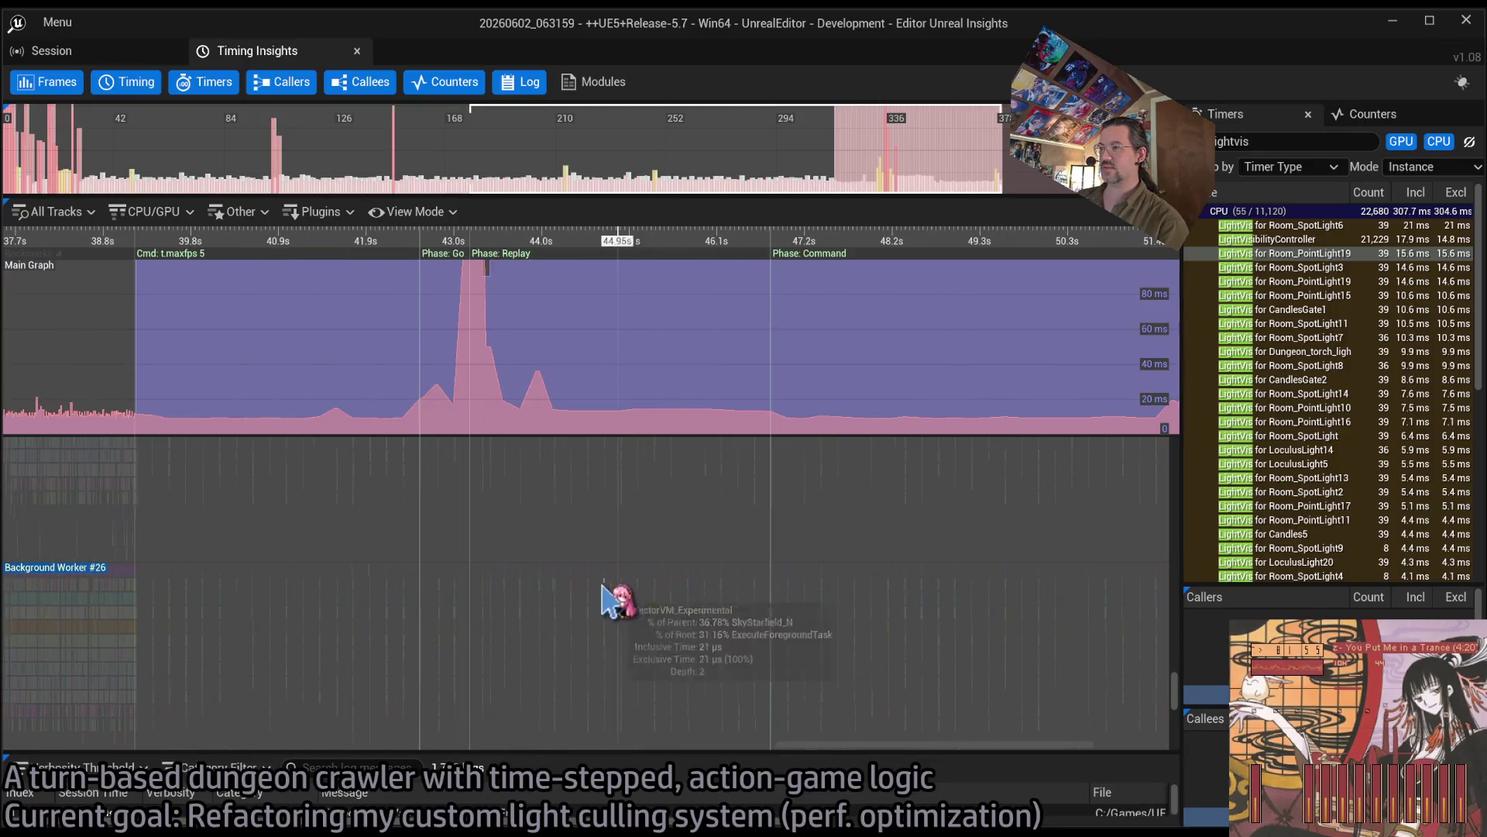
{"action": "scroll", "coordinate": [332, 584], "scroll_direction": "up", "scroll_amount": 8}
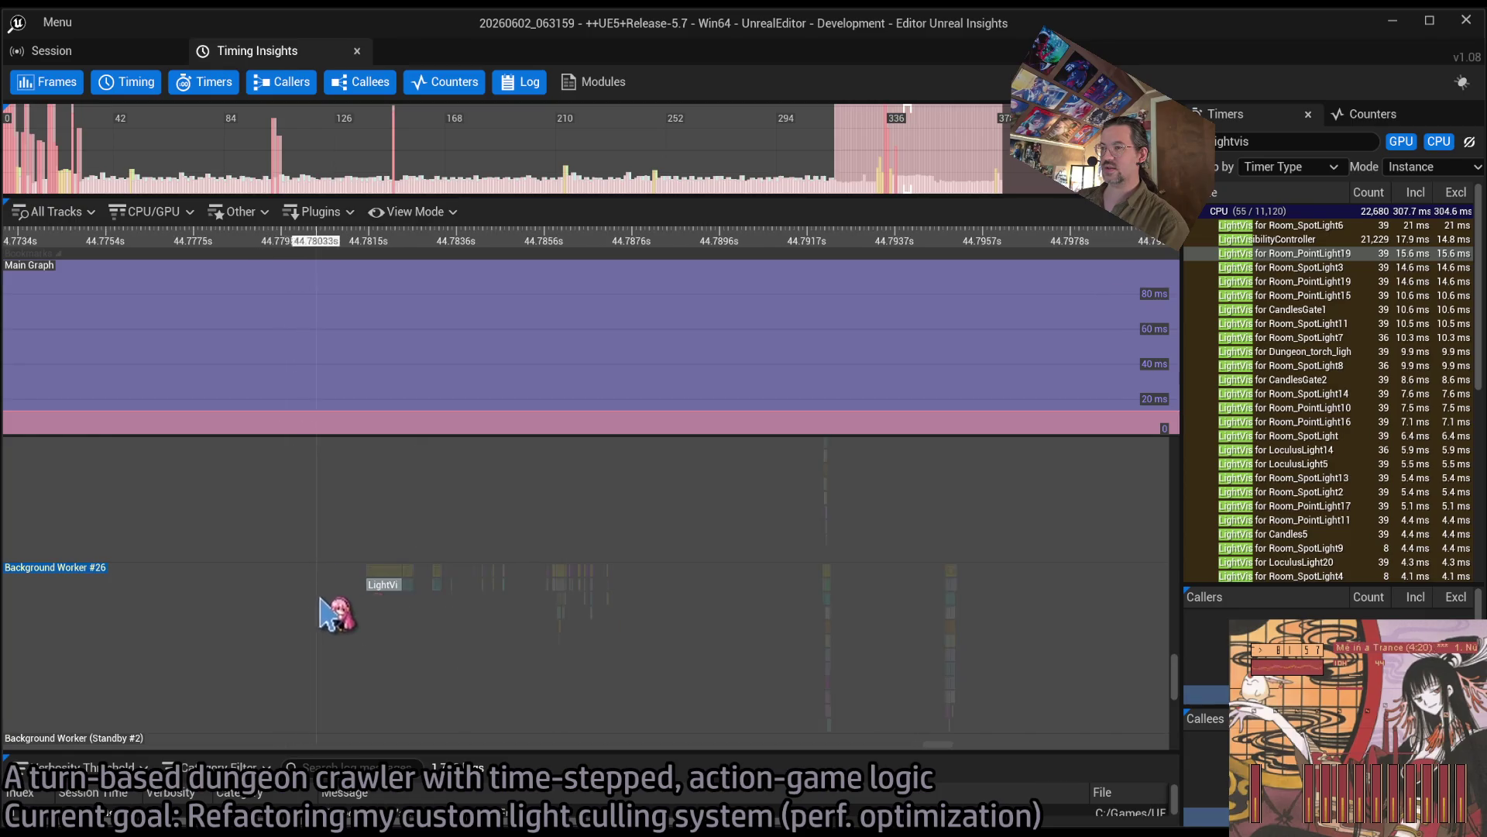
{"action": "scroll", "coordinate": [567, 602], "scroll_direction": "down", "scroll_amount": 3}
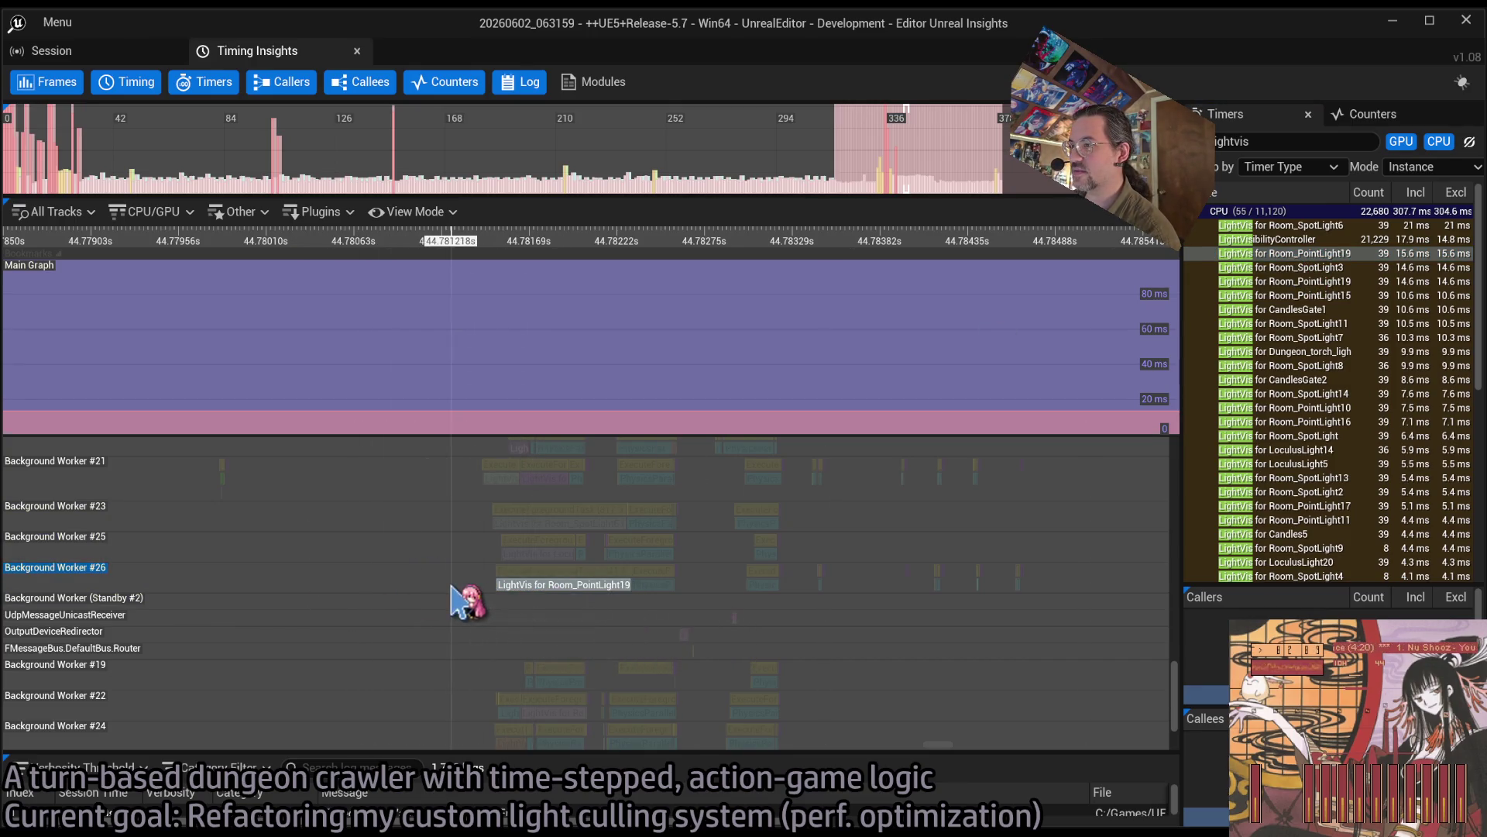
{"action": "left_click", "coordinate": [1328, 256]}
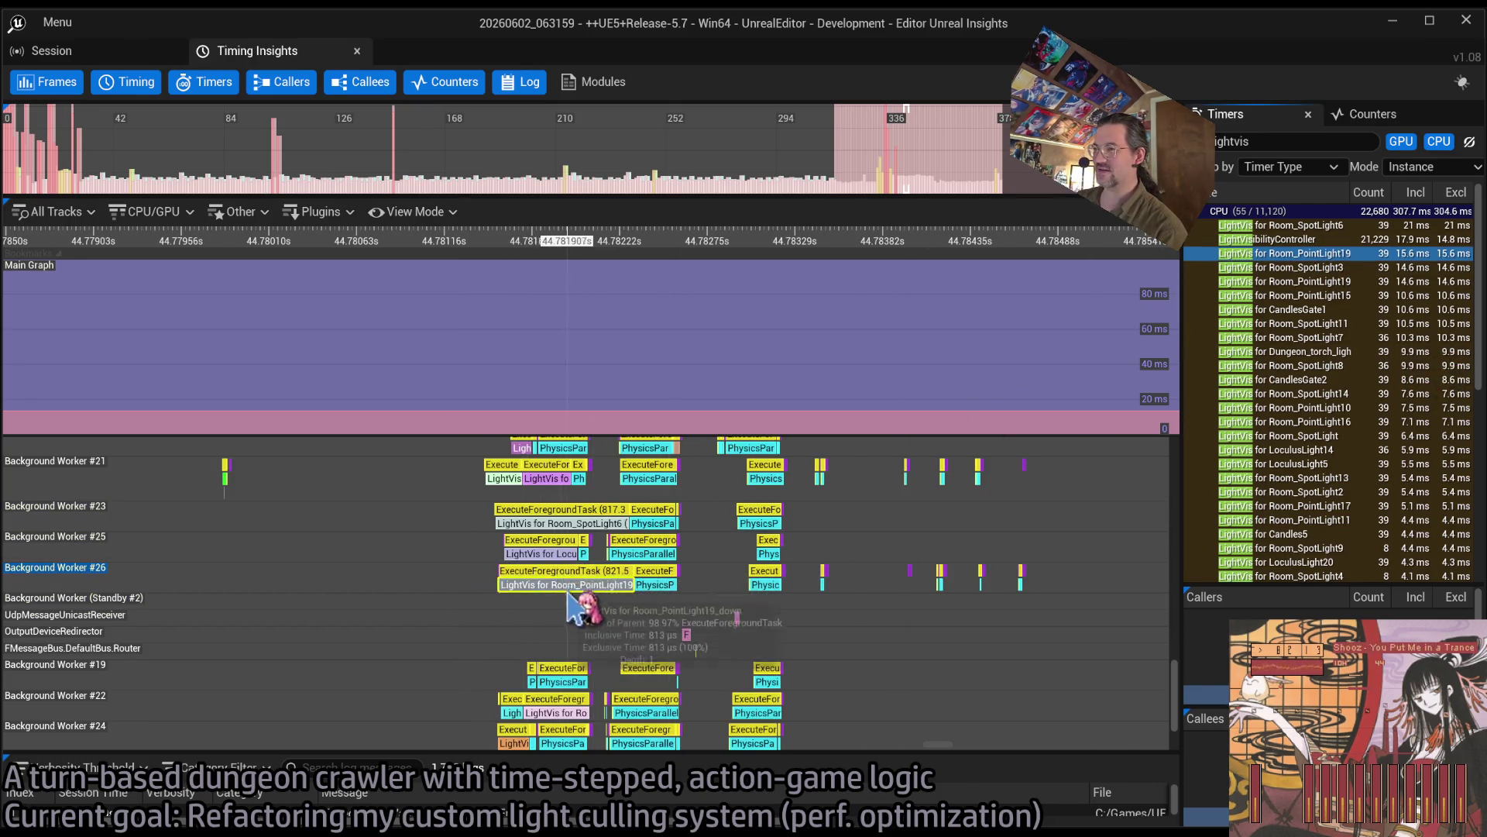
Step: Zoom into the highlighted Room_PointLight19 LightVis events and read their worker-thread tooltips
{"action": "scroll", "coordinate": [563, 620], "scroll_direction": "up", "scroll_amount": 5}
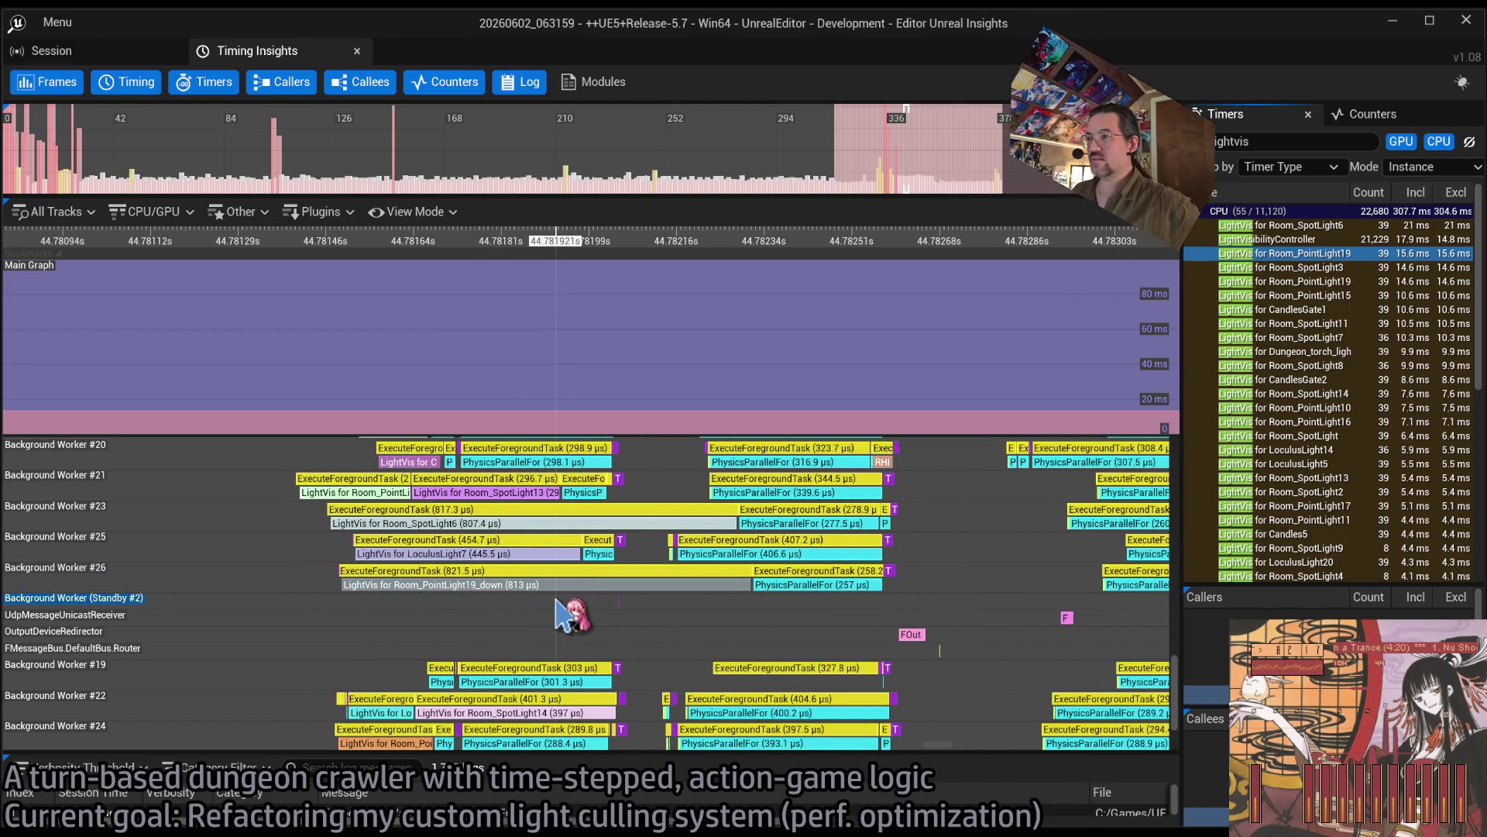
{"action": "mouse_move", "coordinate": [484, 556]}
{"action": "mouse_move", "coordinate": [472, 528]}
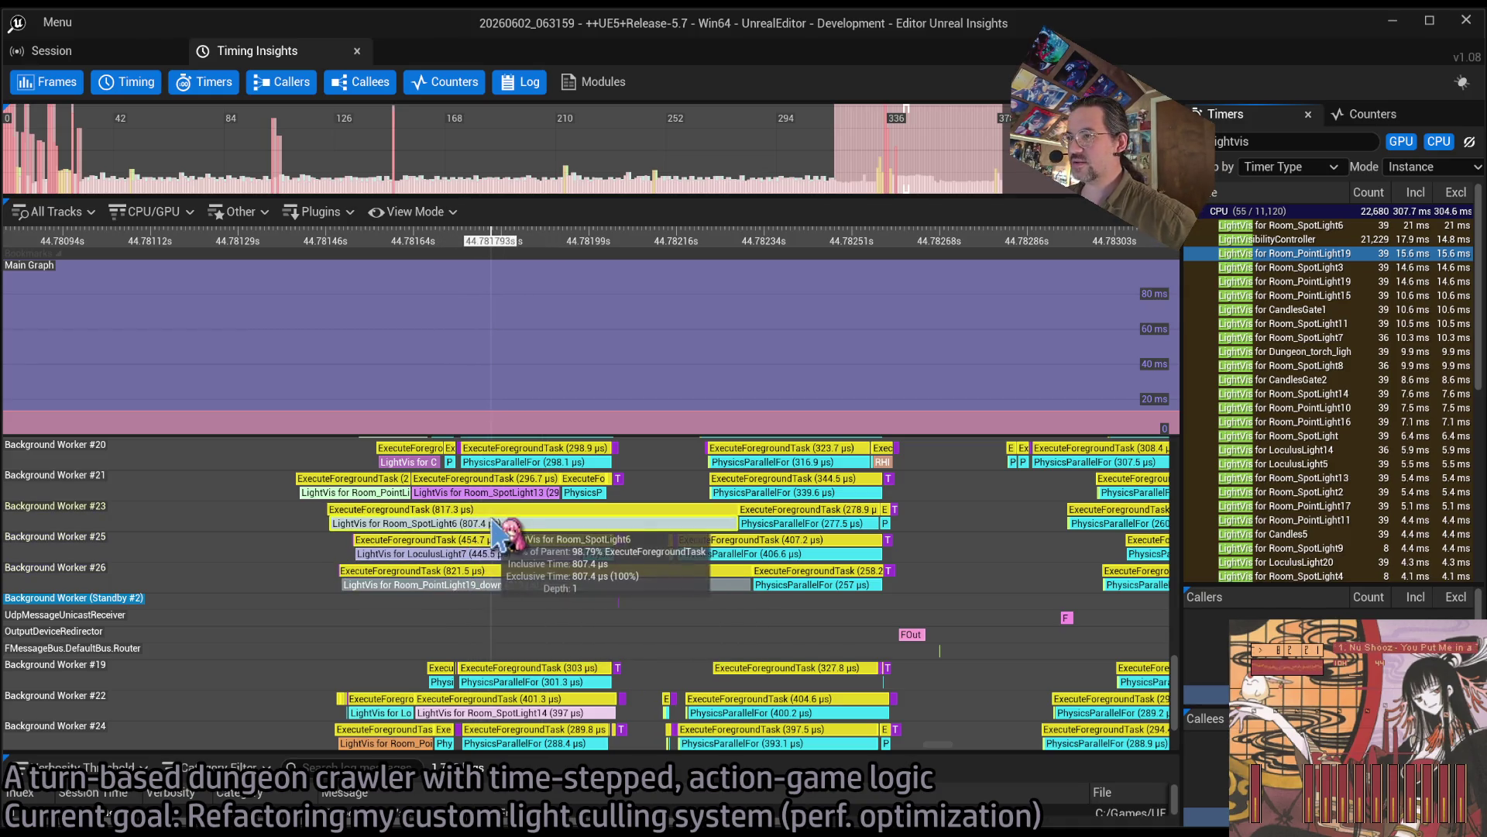
{"action": "mouse_move", "coordinate": [529, 591]}
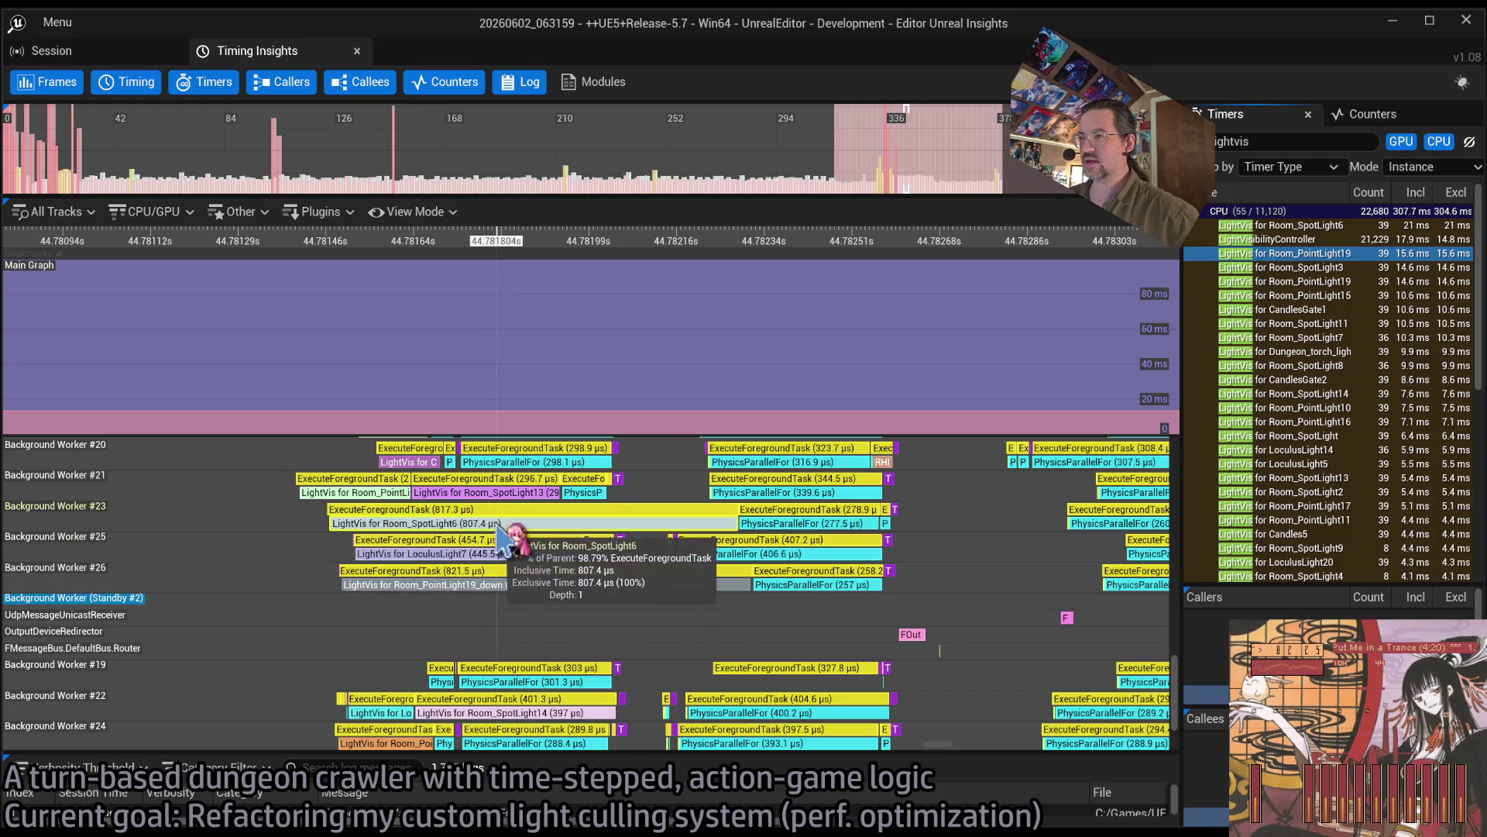
{"action": "scroll", "coordinate": [543, 542], "scroll_direction": "up", "scroll_amount": 2}
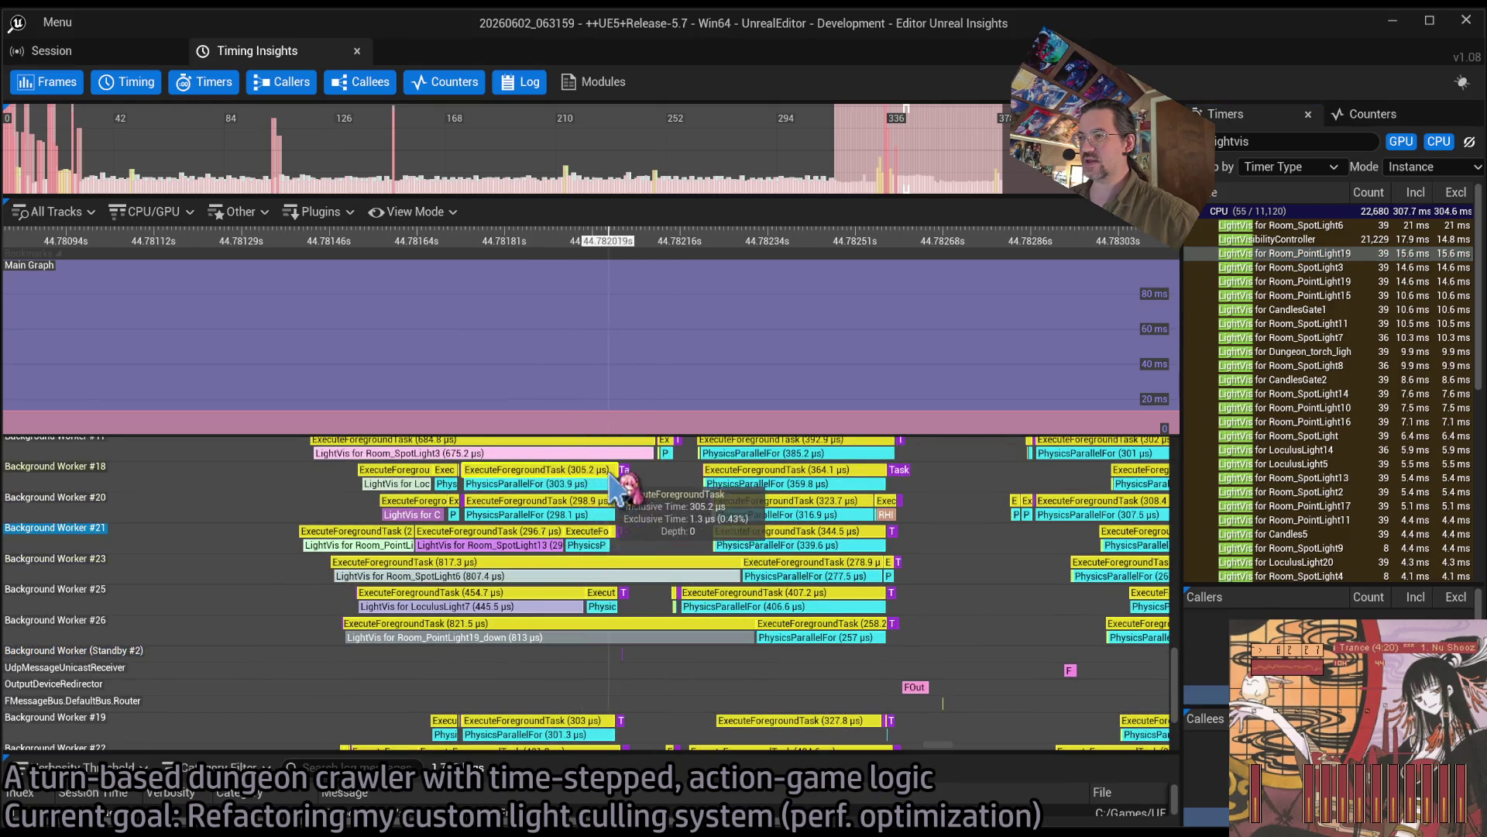
{"action": "scroll", "coordinate": [604, 558], "scroll_direction": "up", "scroll_amount": 2}
{"action": "mouse_move", "coordinate": [412, 547]}
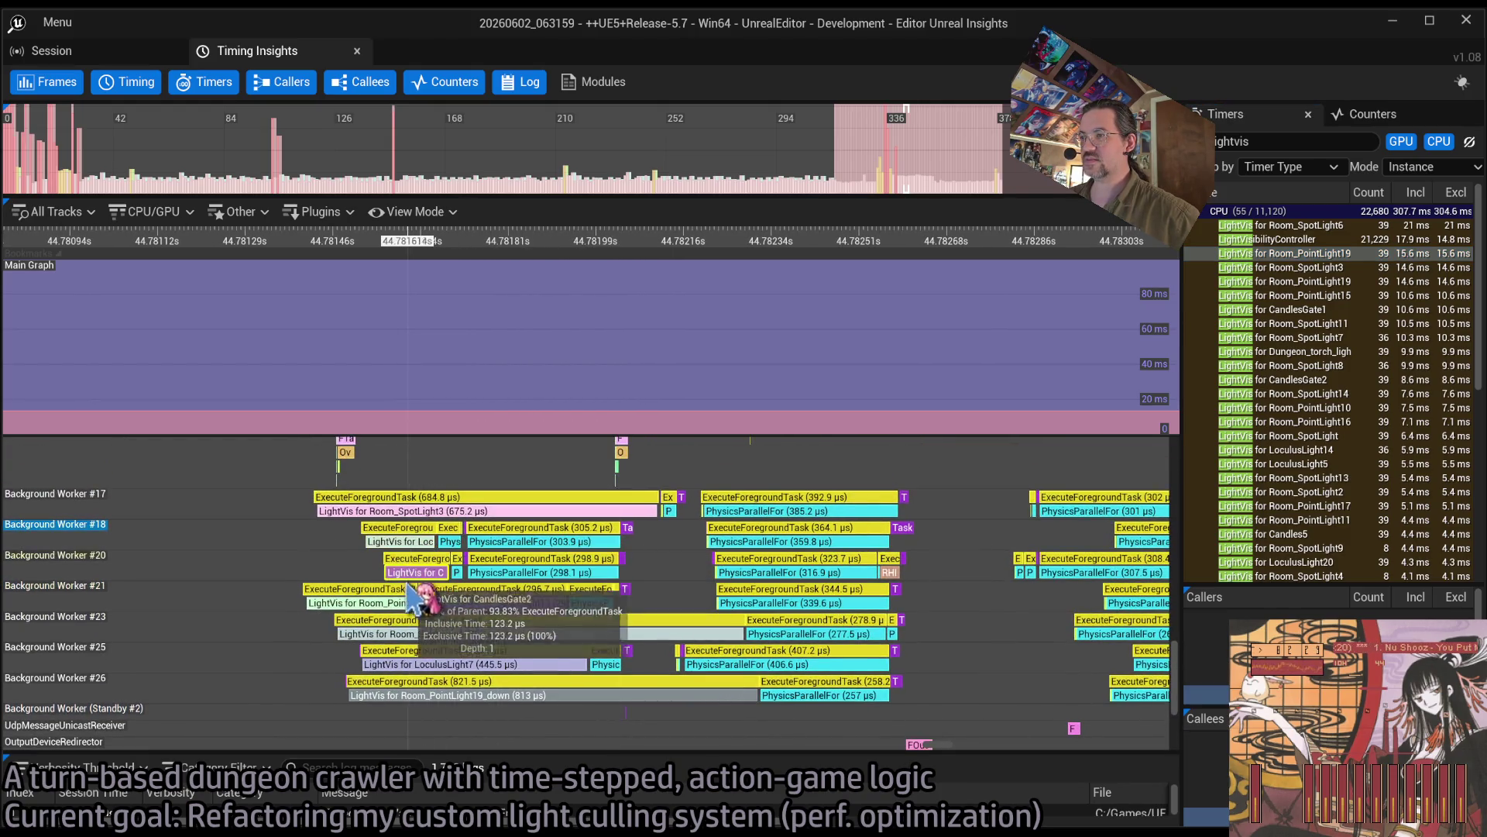
{"action": "mouse_move", "coordinate": [493, 659]}
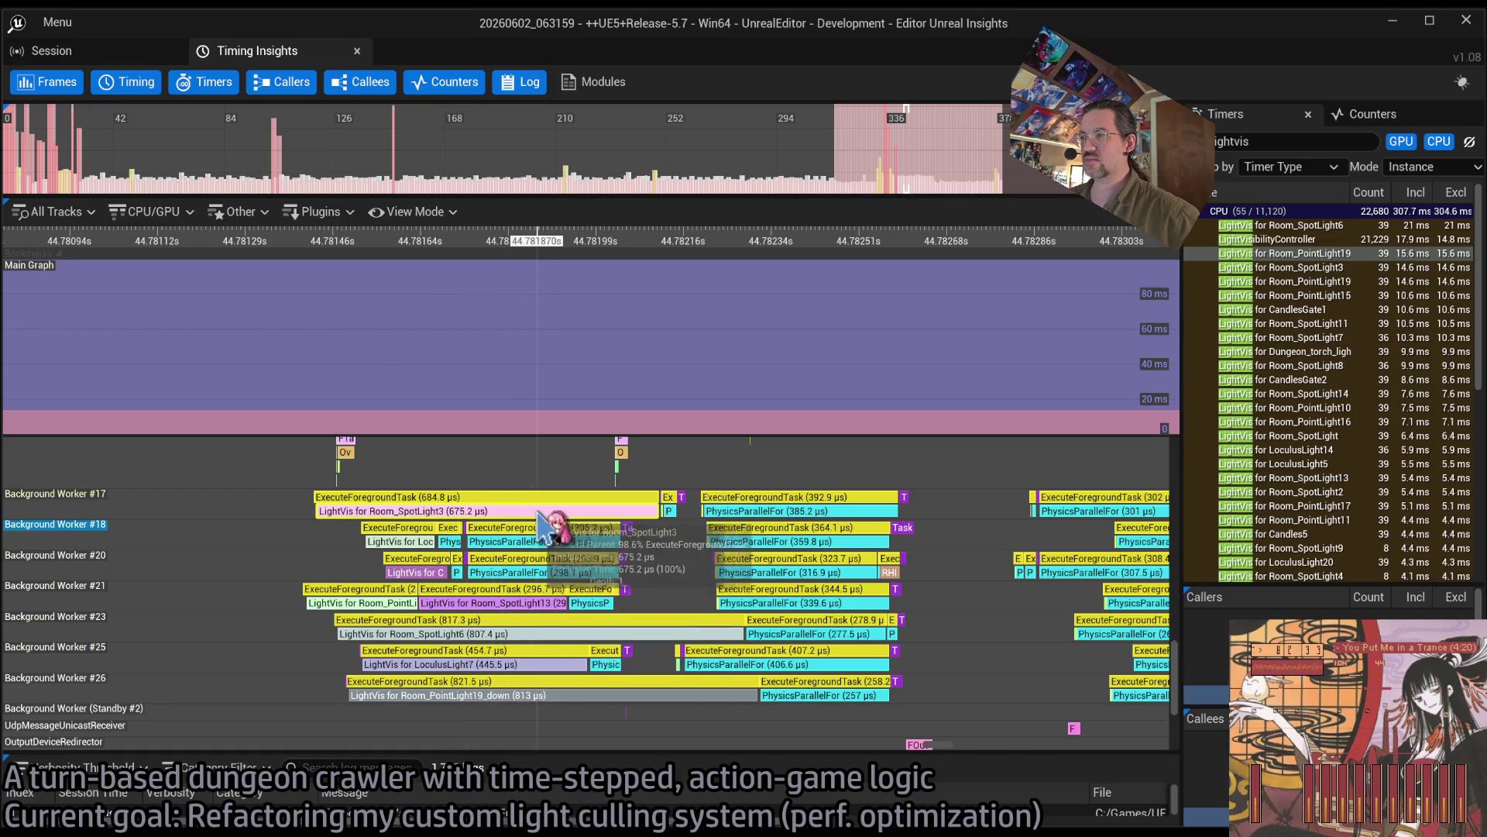
Step: Zoom further to compare against other lights' LightVis work, then switch to the web browser
{"action": "scroll", "coordinate": [511, 565], "scroll_direction": "up", "scroll_amount": 5}
{"action": "scroll", "coordinate": [497, 558], "scroll_direction": "up", "scroll_amount": 1}
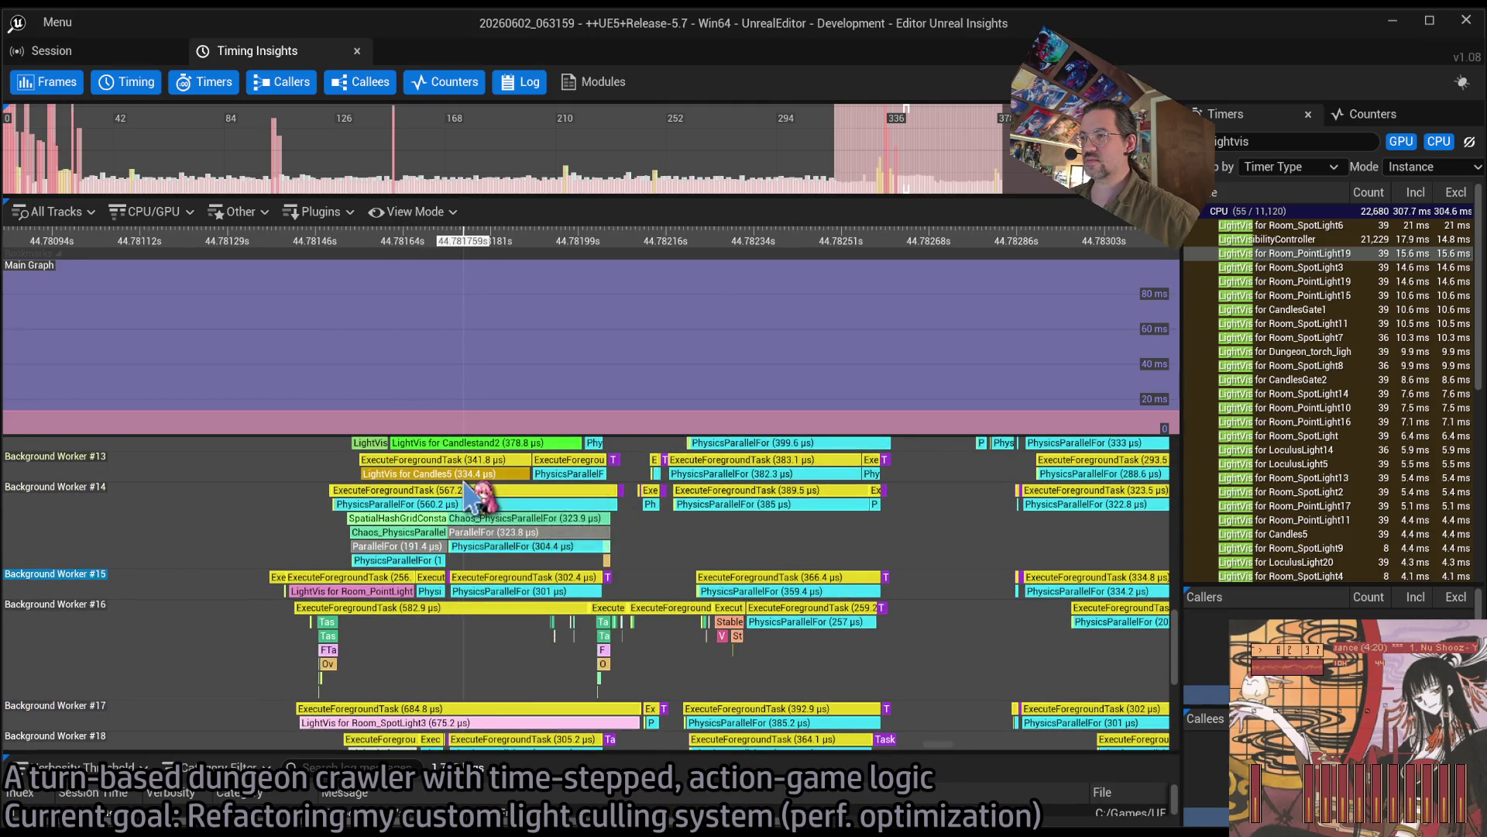
{"action": "scroll", "coordinate": [469, 492], "scroll_direction": "up", "scroll_amount": 8}
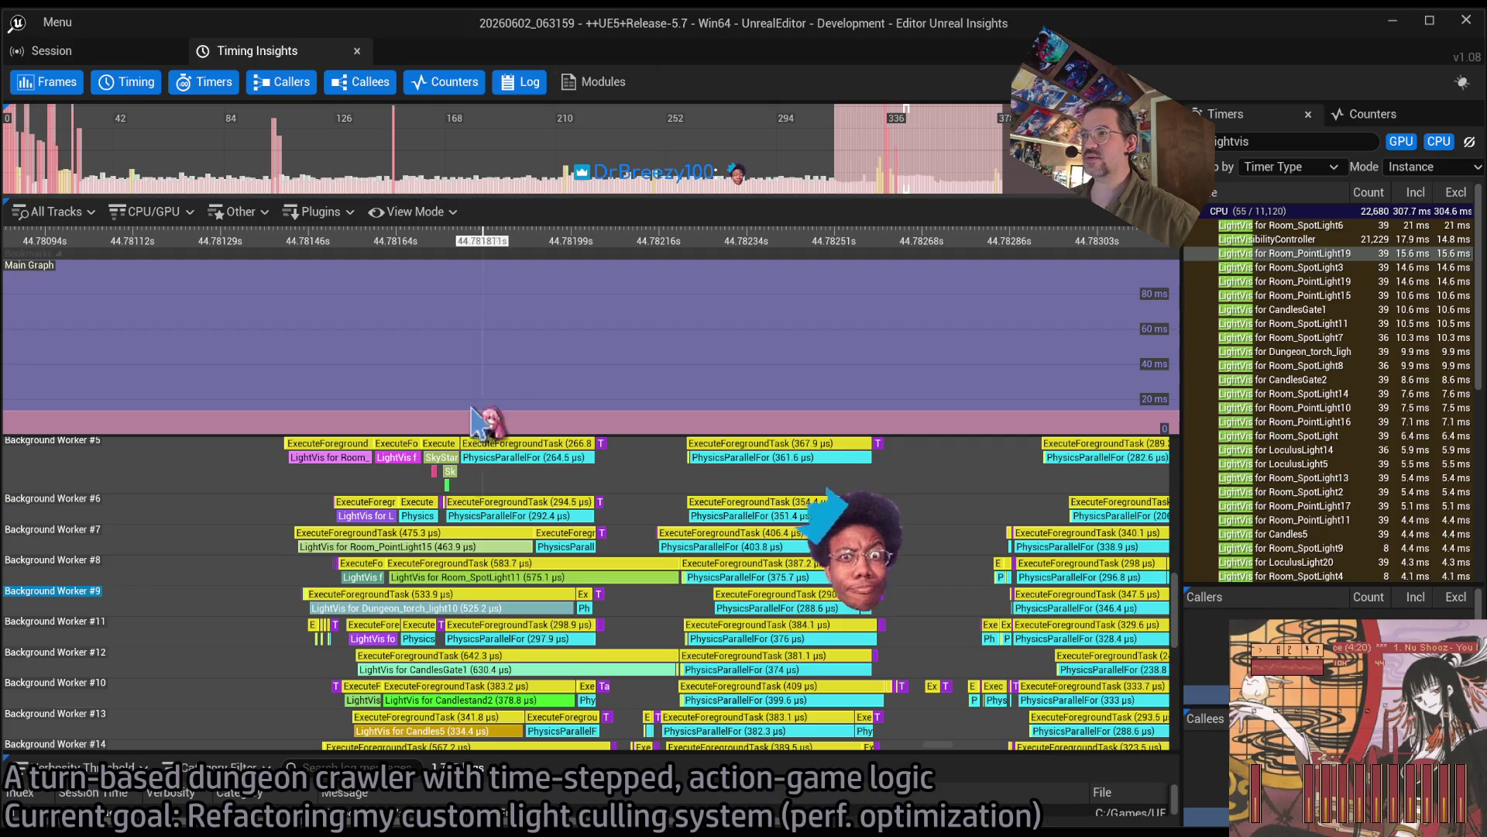
{"action": "scroll", "coordinate": [480, 516], "scroll_direction": "up", "scroll_amount": 5}
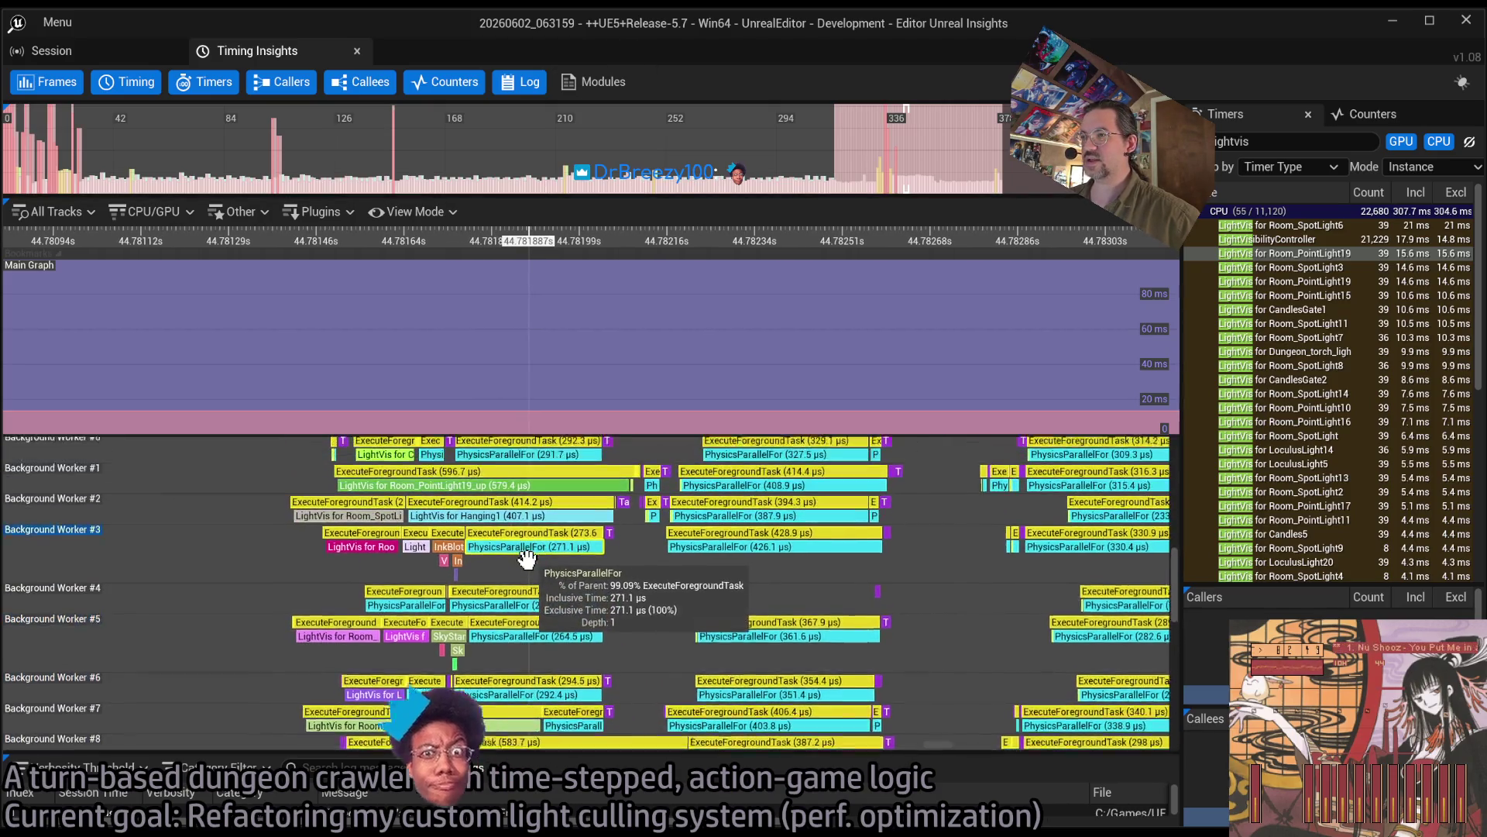
{"action": "scroll", "coordinate": [527, 557], "scroll_direction": "up", "scroll_amount": 2}
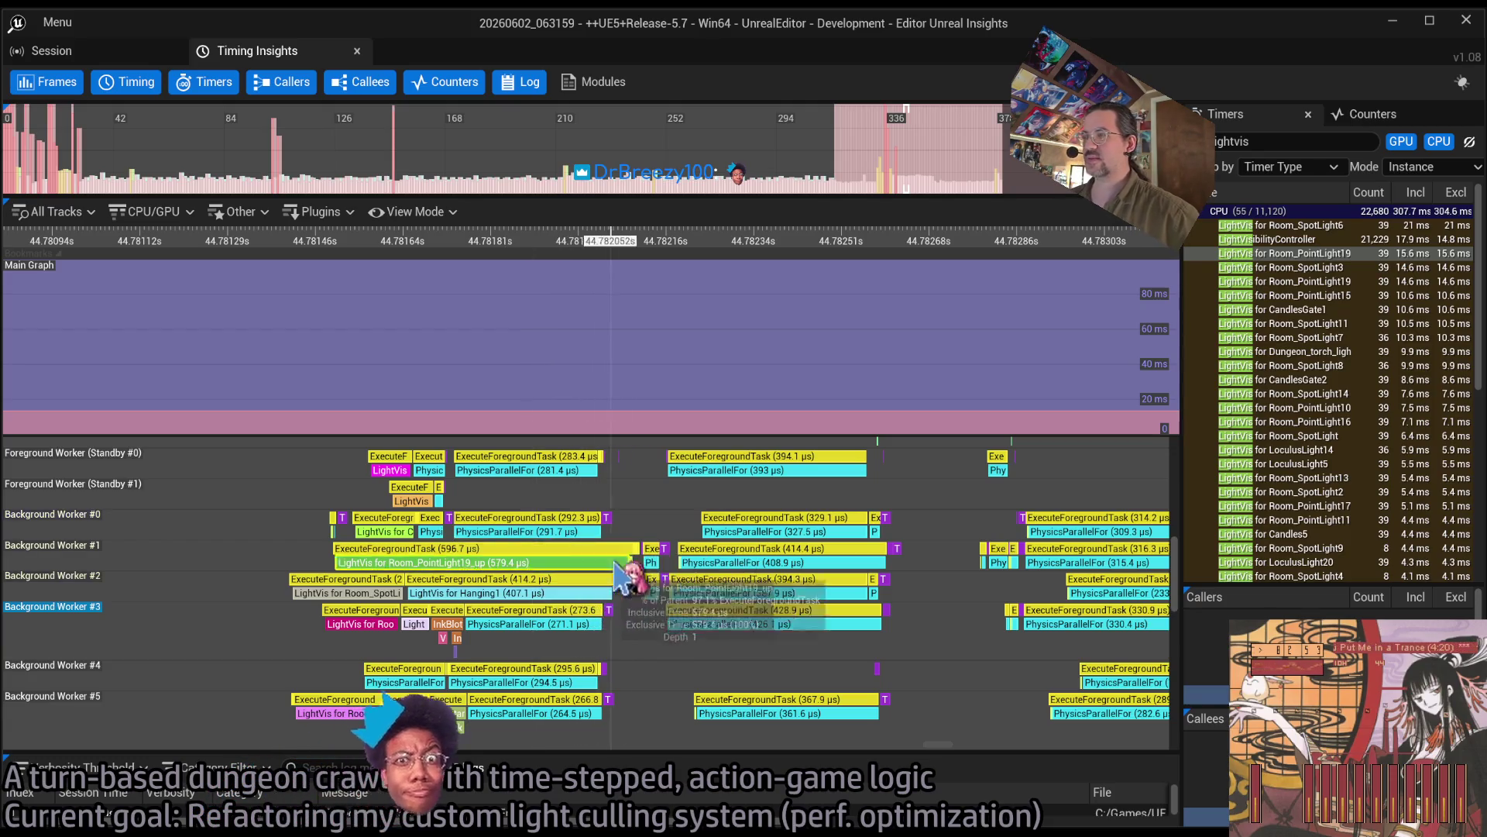
{"action": "scroll", "coordinate": [612, 573], "scroll_direction": "up", "scroll_amount": 2}
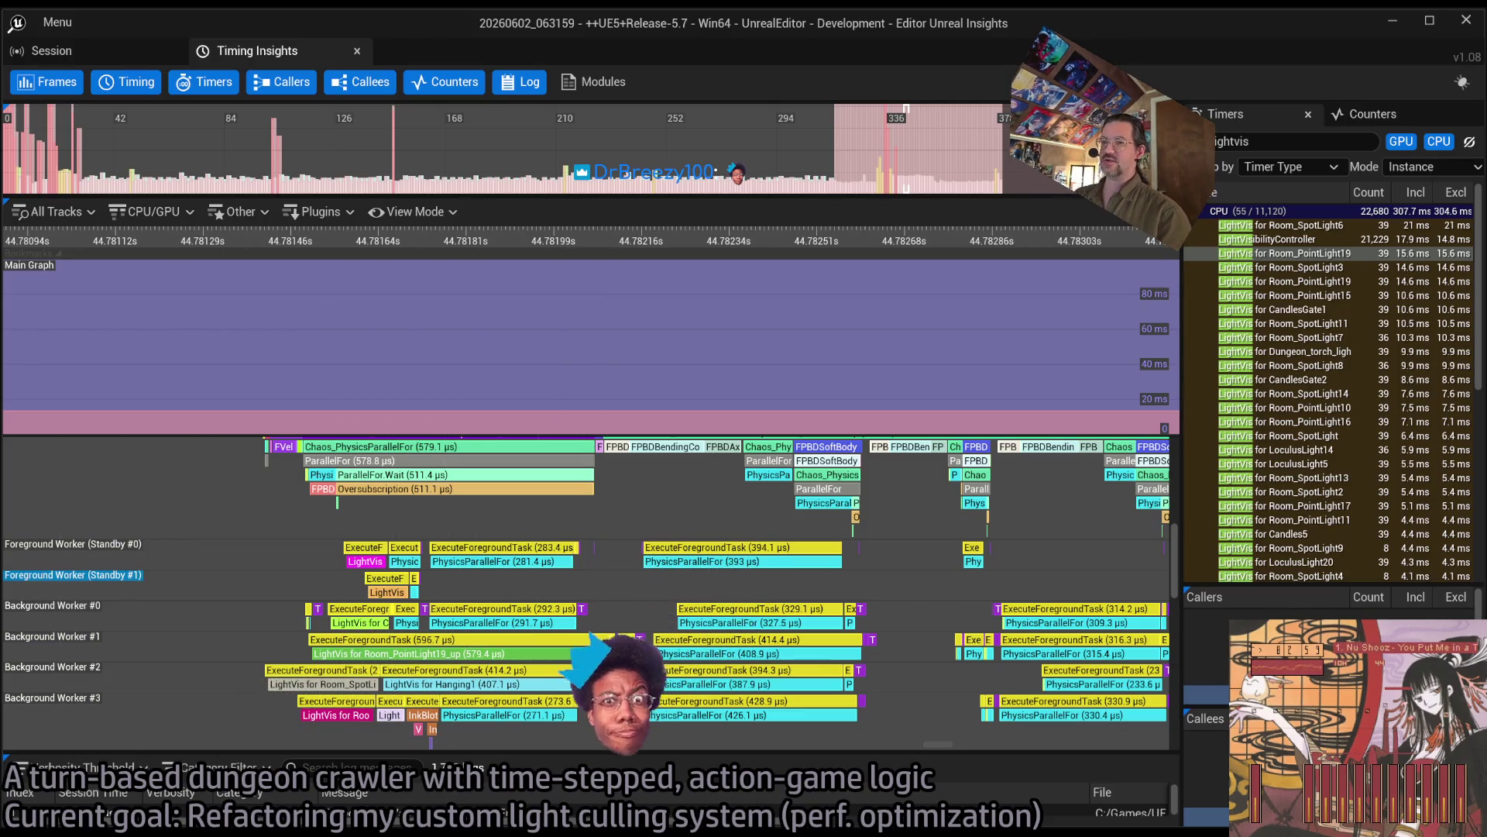
{"action": "key", "text": "alt+Tab"}
Step: Search Google for 'steam deck CPU core count', skim the results, then return to Unreal Insights' tracks
{"action": "type", "text": "does the steam d"}
{"action": "key", "text": "ctrl+a"}
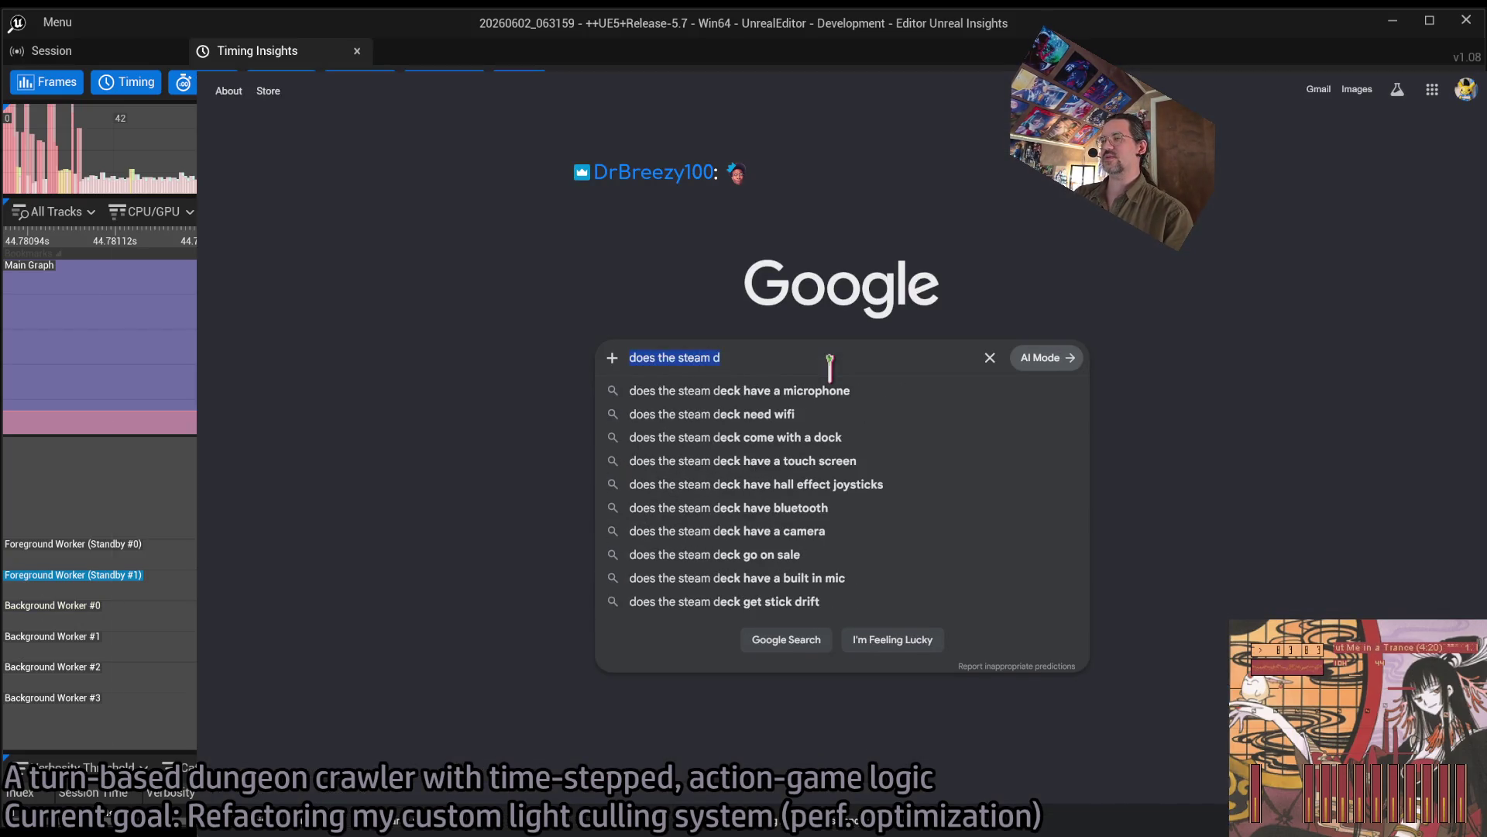
{"action": "type", "text": "steam deck CPU core count"}
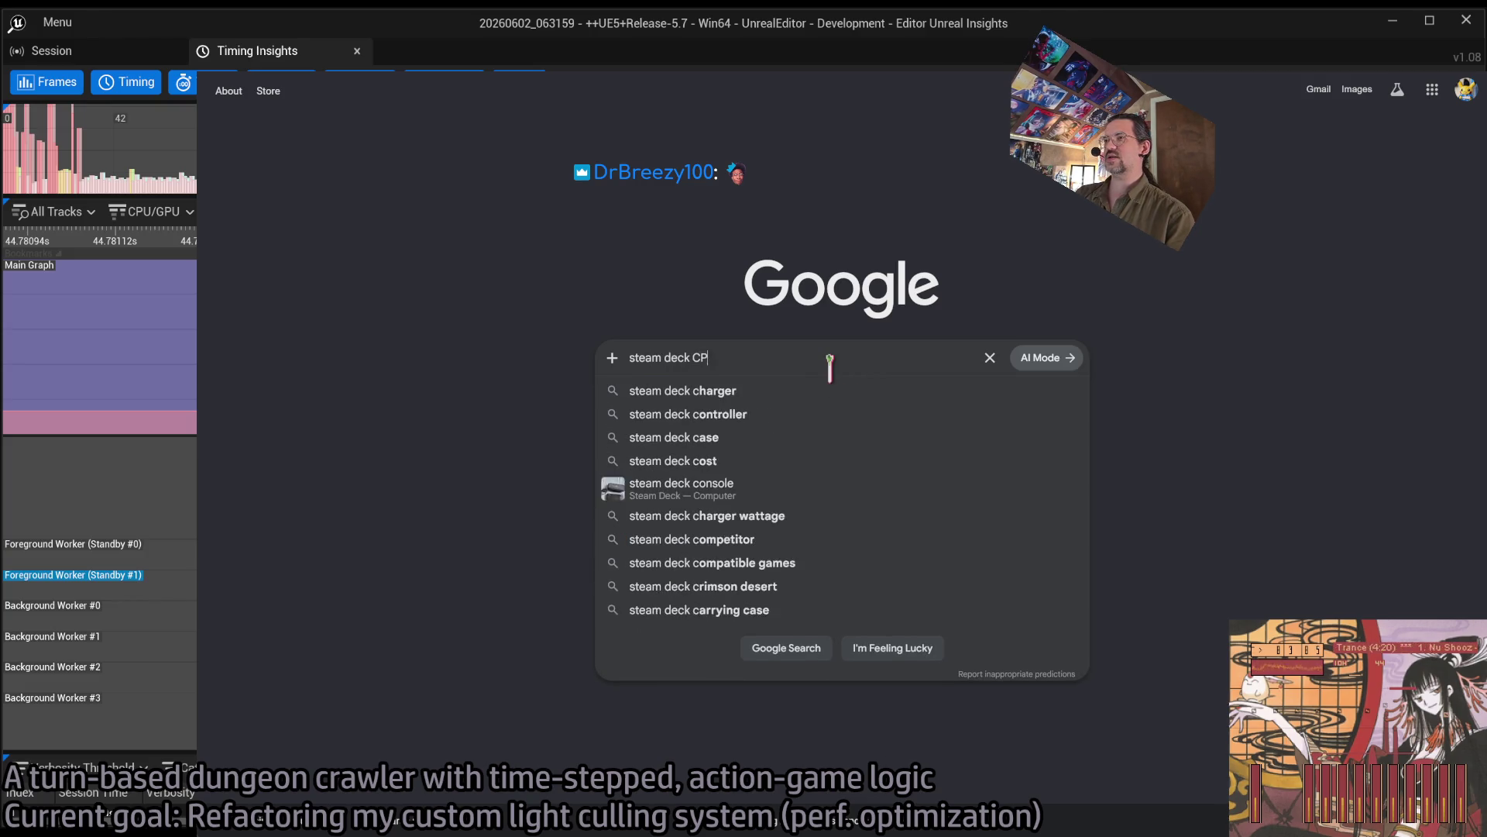
{"action": "key", "text": "Return"}
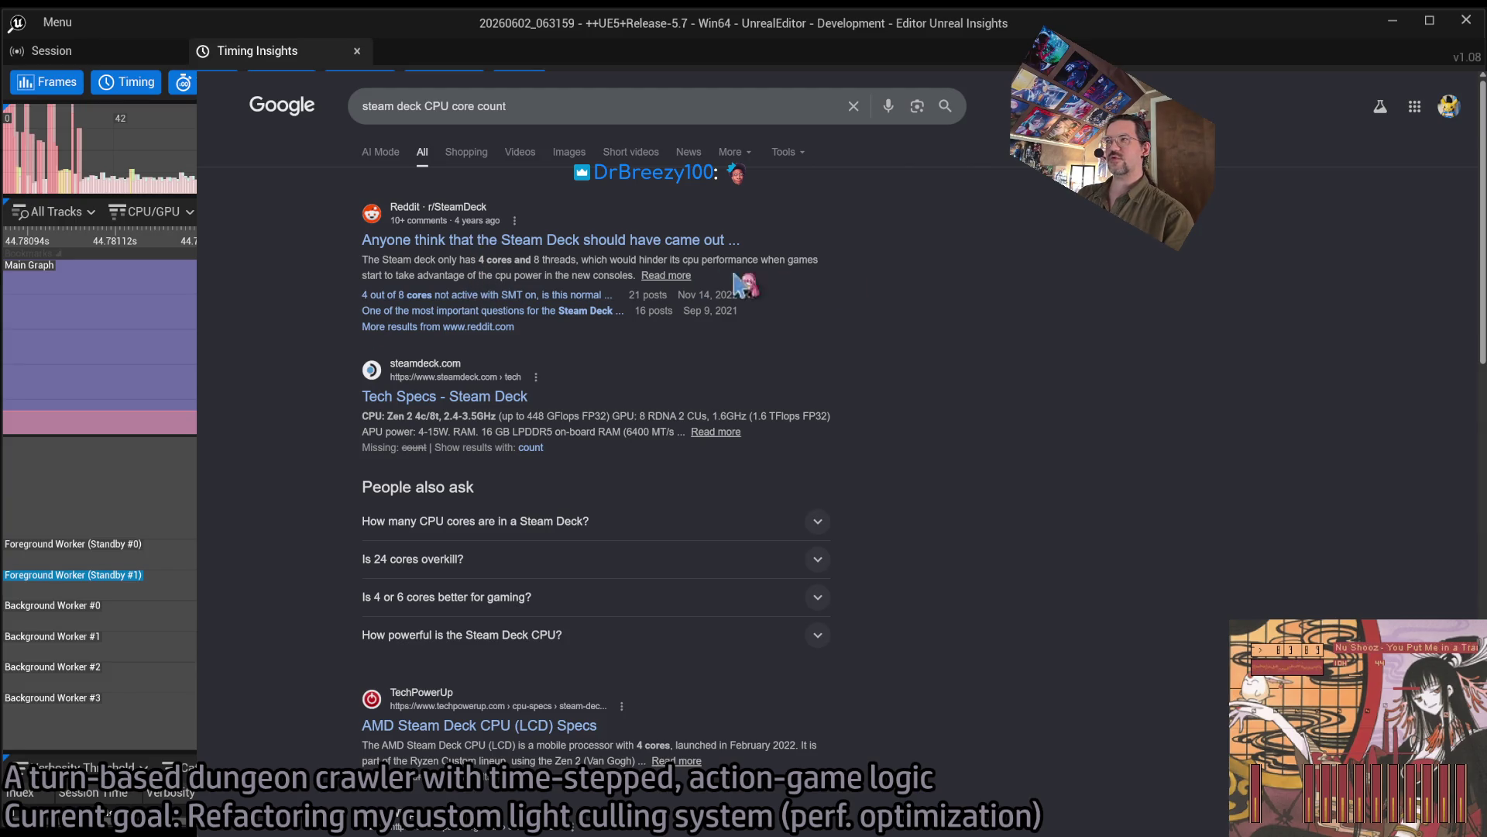
{"action": "scroll", "coordinate": [438, 435], "scroll_direction": "down", "scroll_amount": 5}
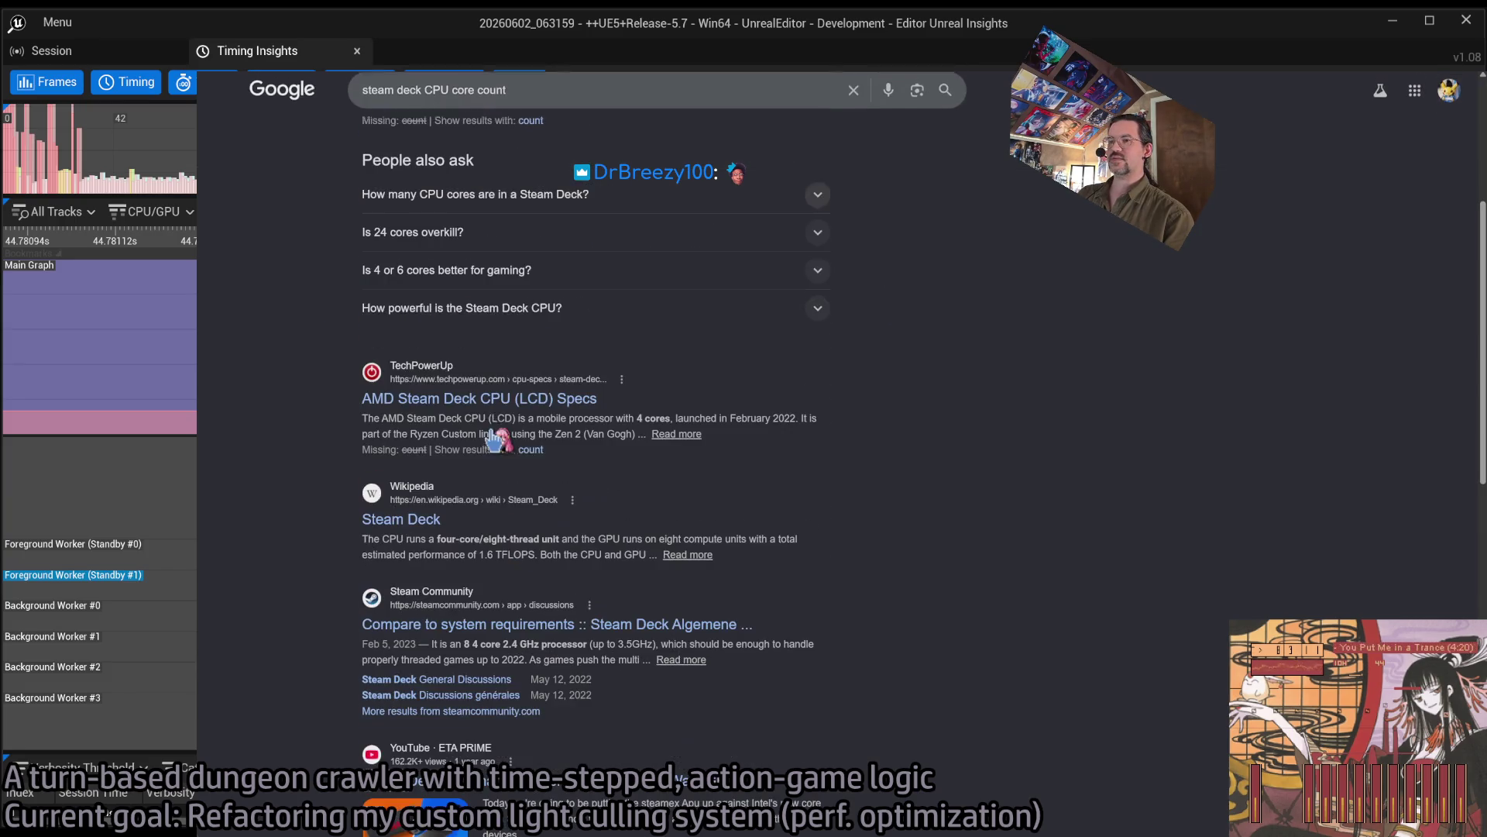
{"action": "key", "text": "alt+Tab"}
{"action": "left_click_drag", "start_coordinate": [494, 480], "coordinate": [498, 533]}
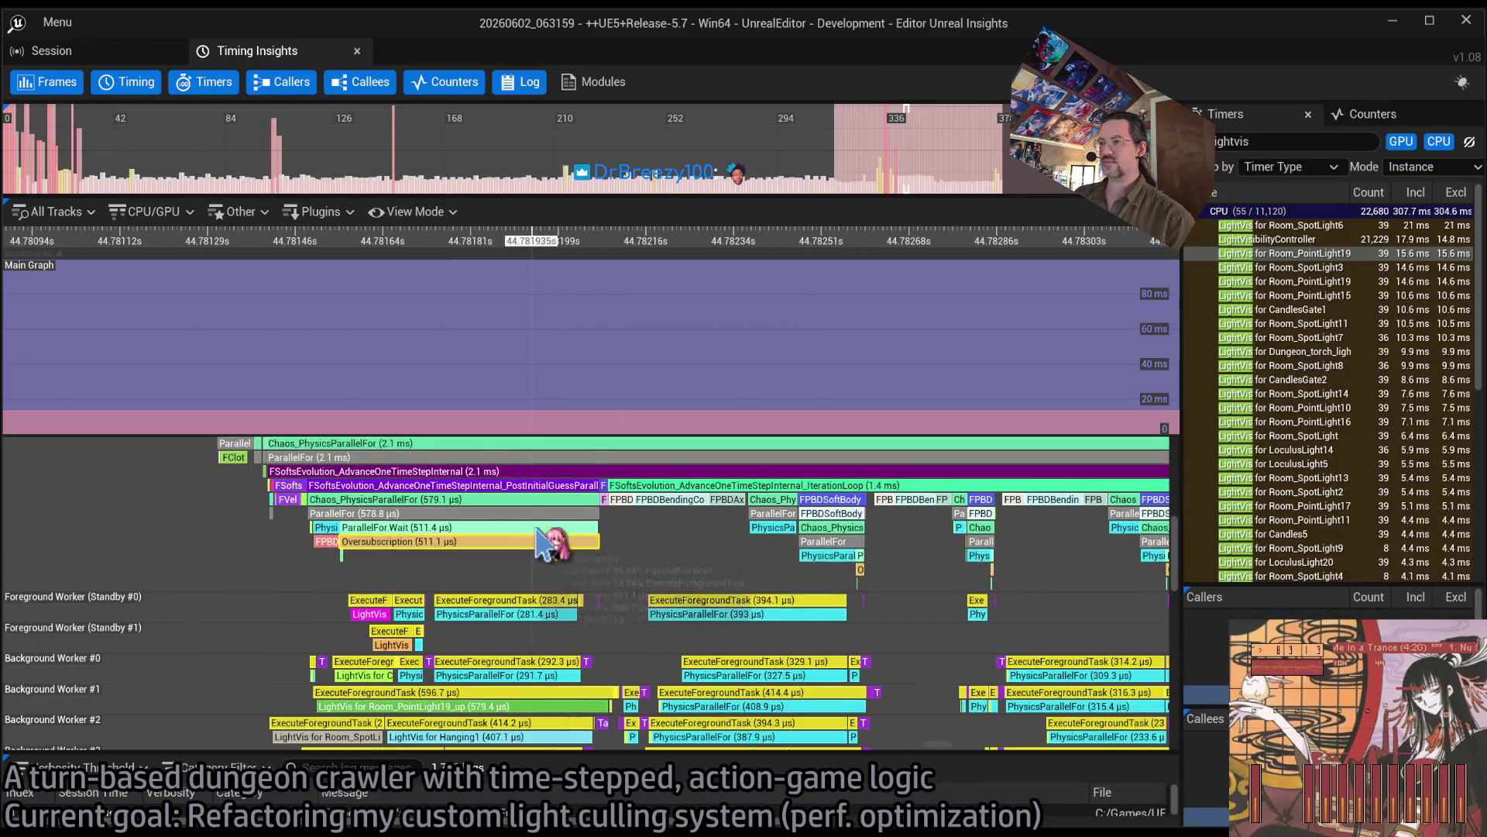
{"action": "mouse_move", "coordinate": [591, 532]}
{"action": "left_mouse_down"}
{"action": "mouse_move", "coordinate": [587, 576]}
{"action": "mouse_move", "coordinate": [612, 612]}
{"action": "left_mouse_up"}
{"action": "mouse_move", "coordinate": [529, 649]}
{"action": "left_mouse_down"}
{"action": "mouse_move", "coordinate": [518, 597]}
{"action": "mouse_move", "coordinate": [514, 665]}
{"action": "mouse_move", "coordinate": [512, 523]}
{"action": "left_mouse_up"}
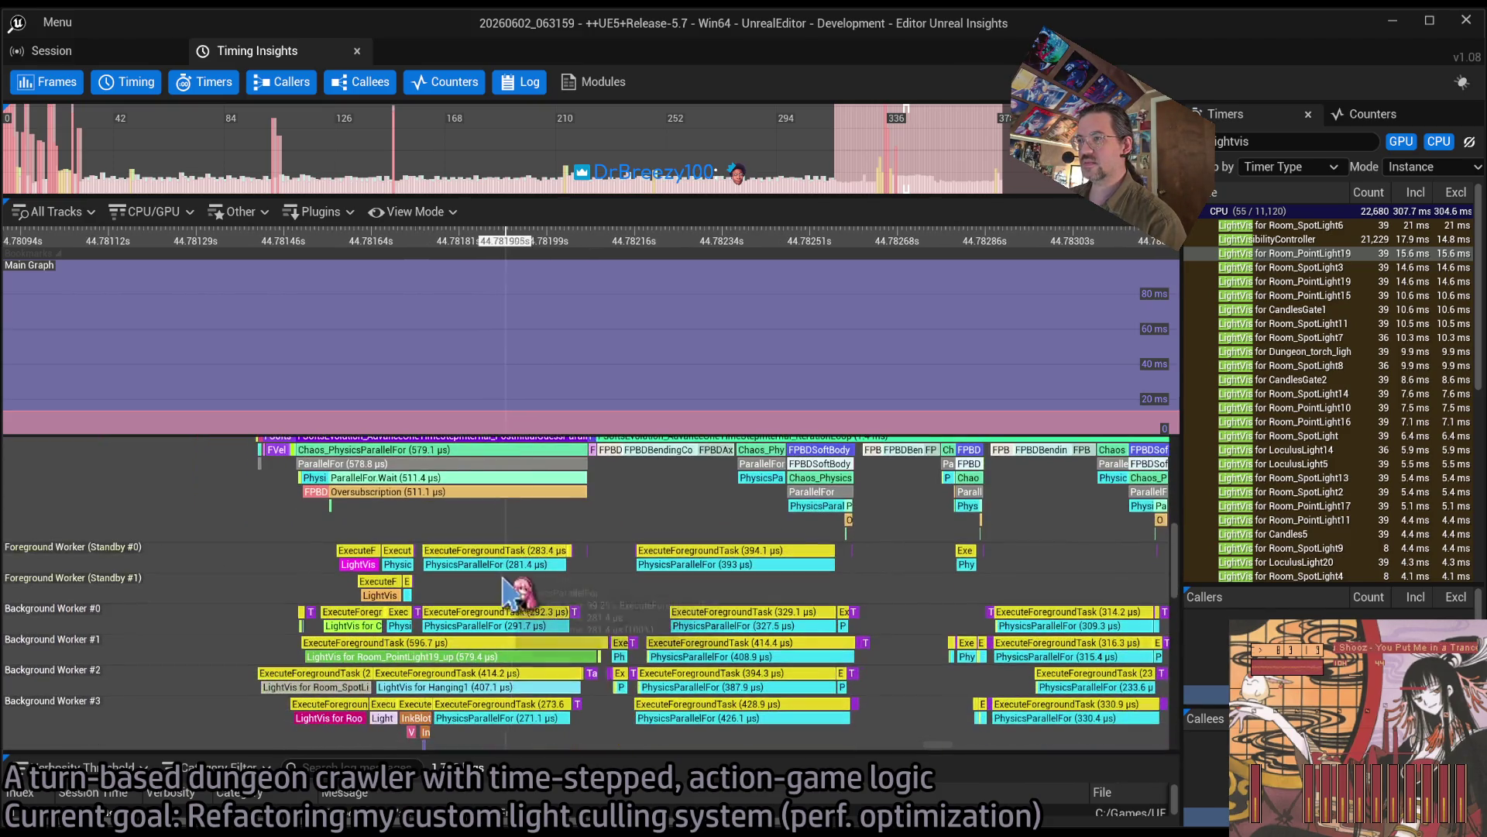
{"action": "left_click_drag", "start_coordinate": [777, 643], "coordinate": [763, 534]}
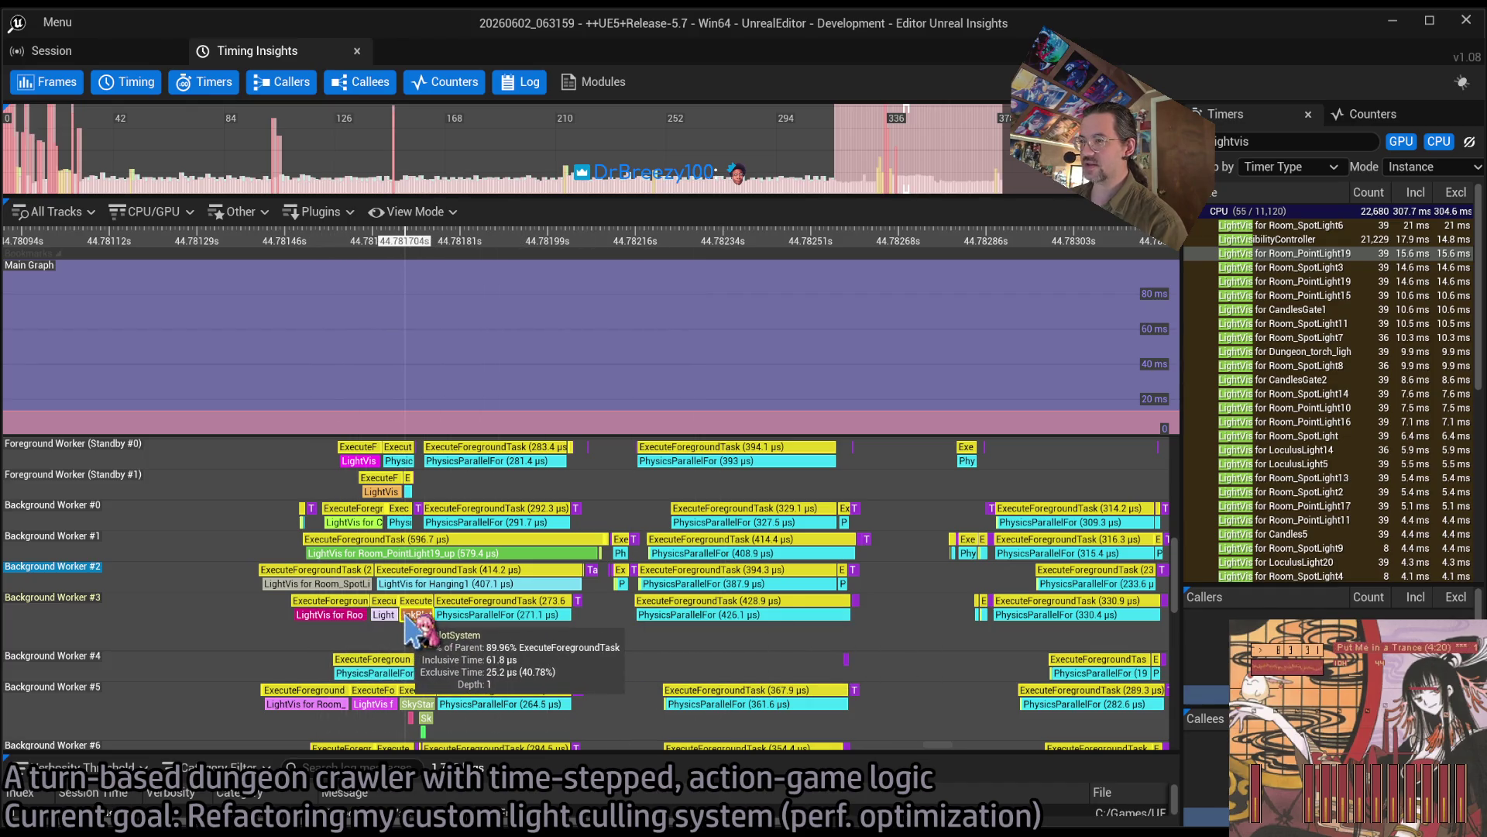
{"action": "scroll", "coordinate": [364, 612], "scroll_direction": "down", "scroll_amount": 3}
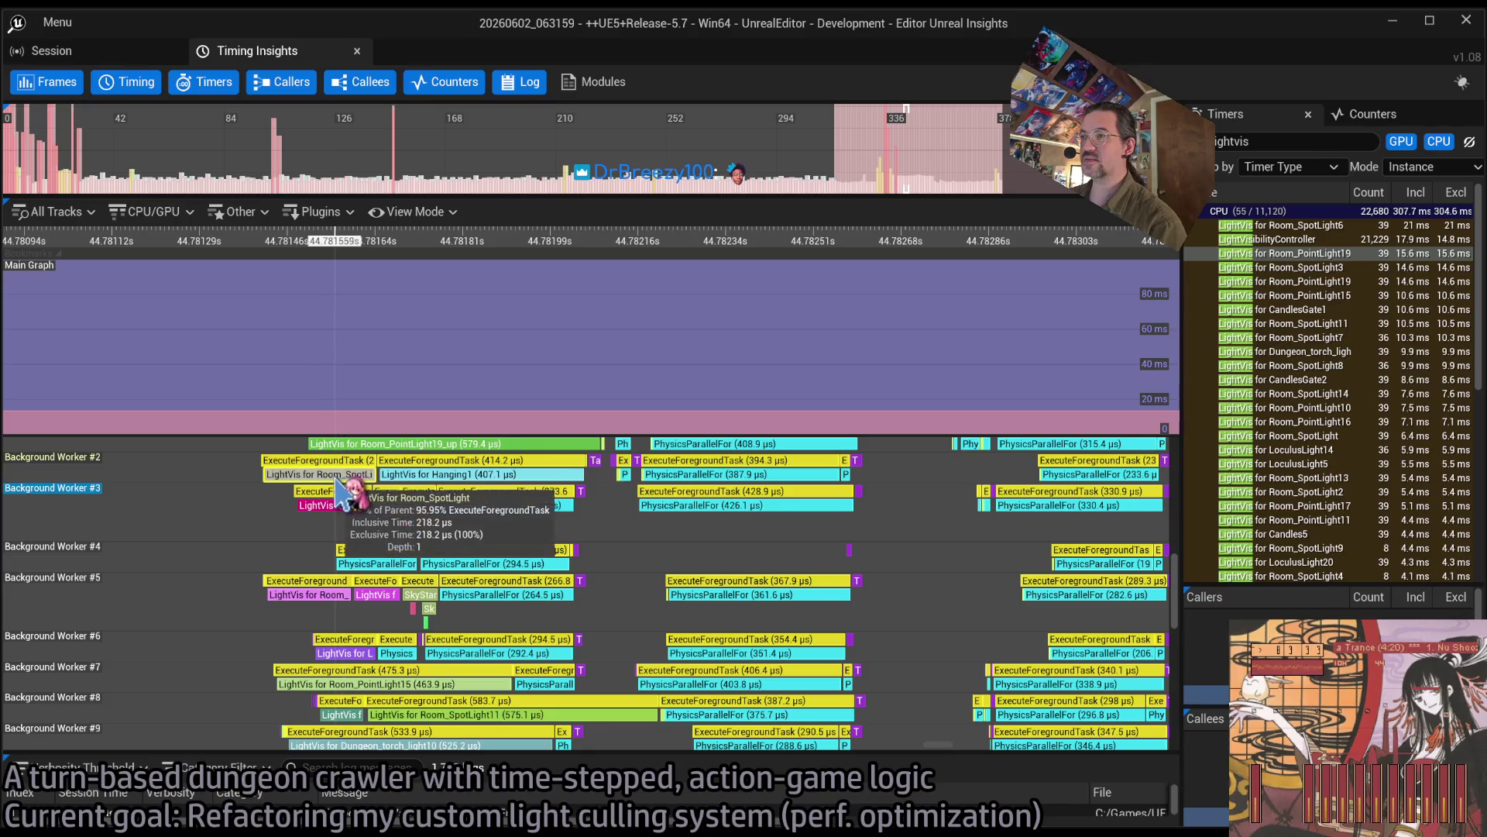
{"action": "scroll", "coordinate": [401, 550], "scroll_direction": "down", "scroll_amount": 2}
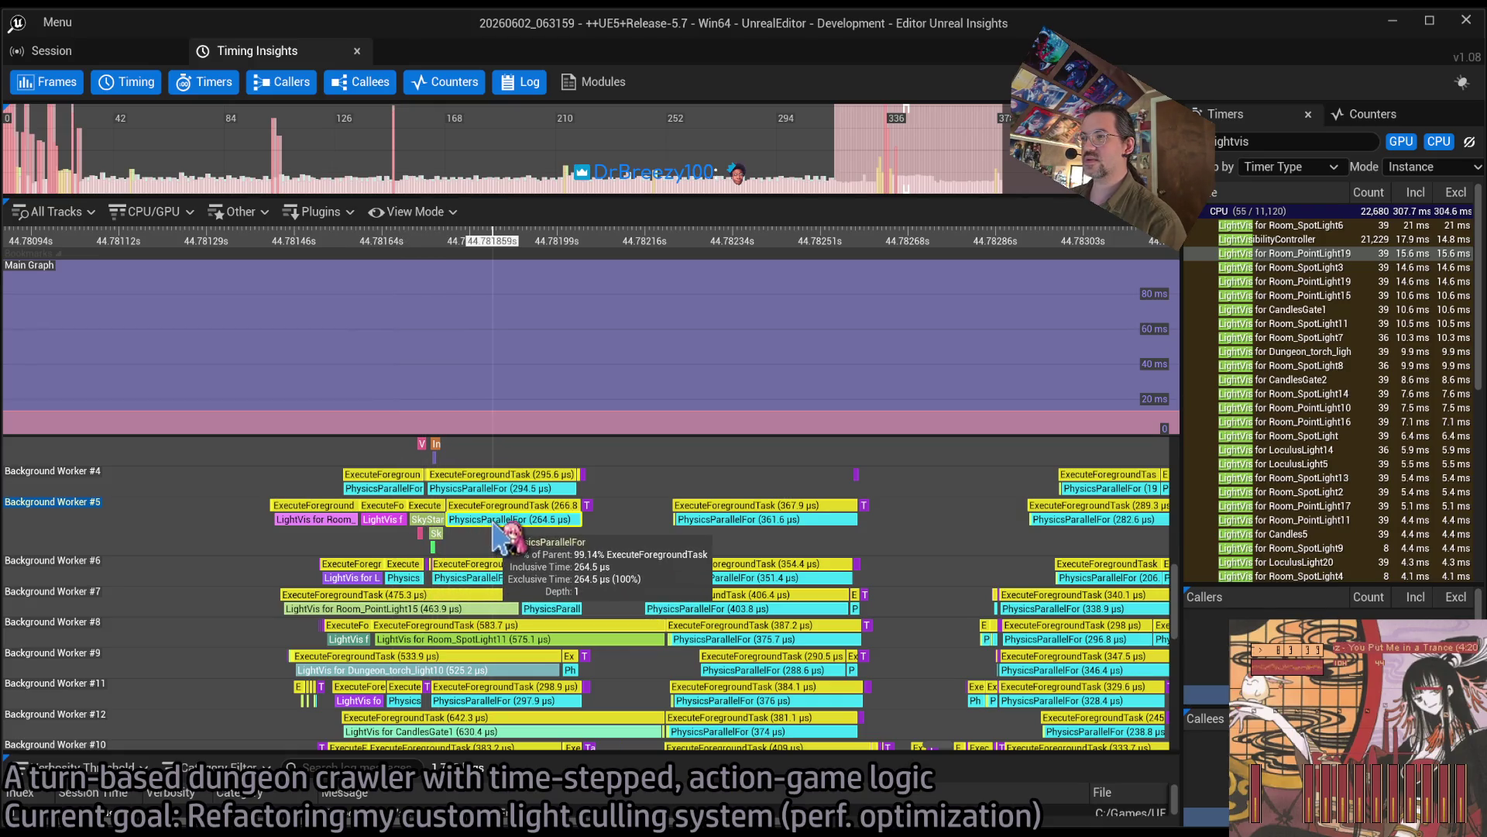
{"action": "scroll", "coordinate": [441, 530], "scroll_direction": "down", "scroll_amount": 2}
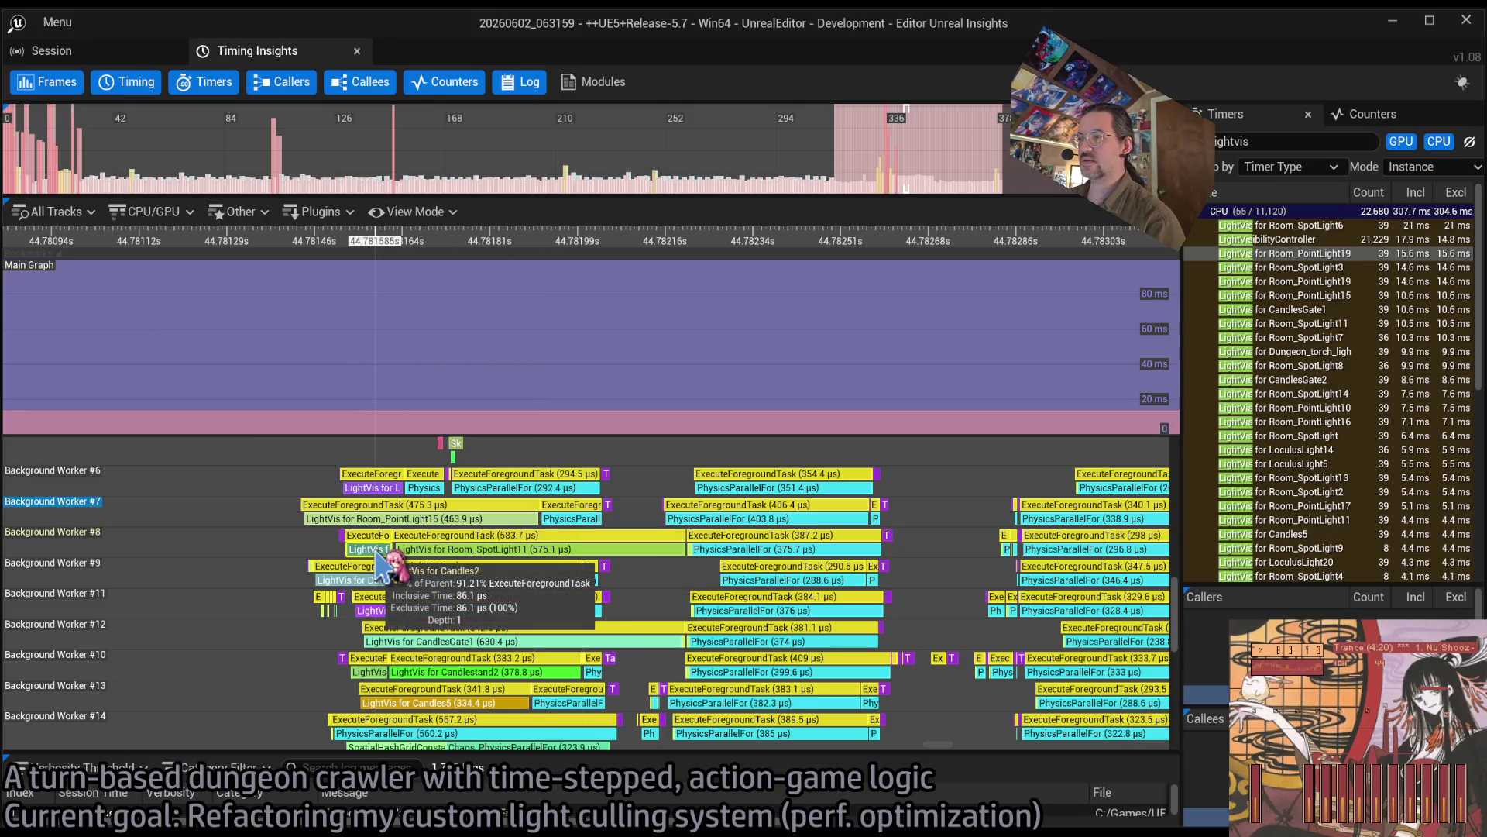
{"action": "scroll", "coordinate": [387, 550], "scroll_direction": "down", "scroll_amount": 2}
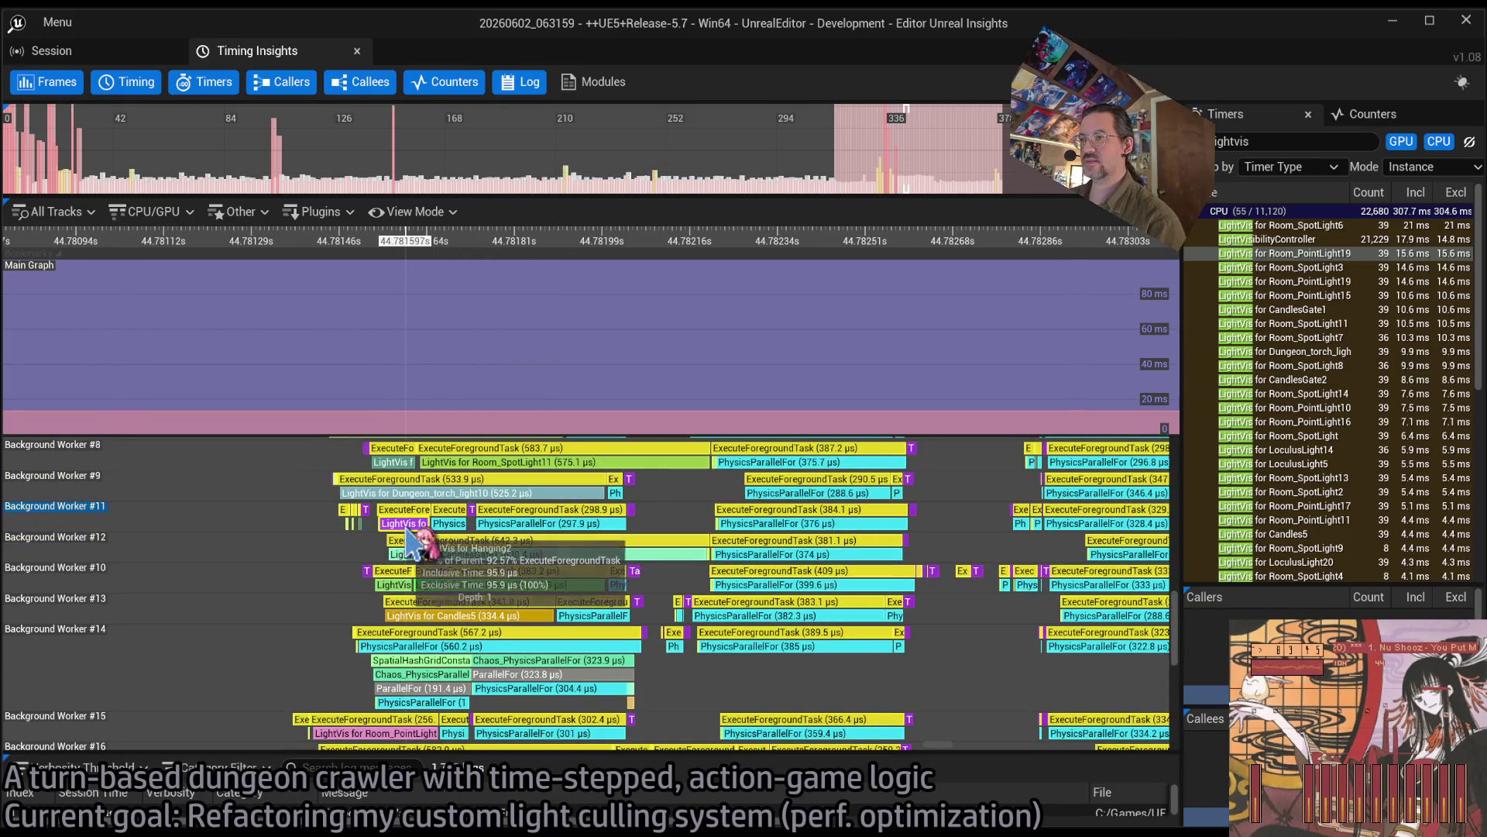
{"action": "scroll", "coordinate": [403, 531], "scroll_direction": "down", "scroll_amount": 5}
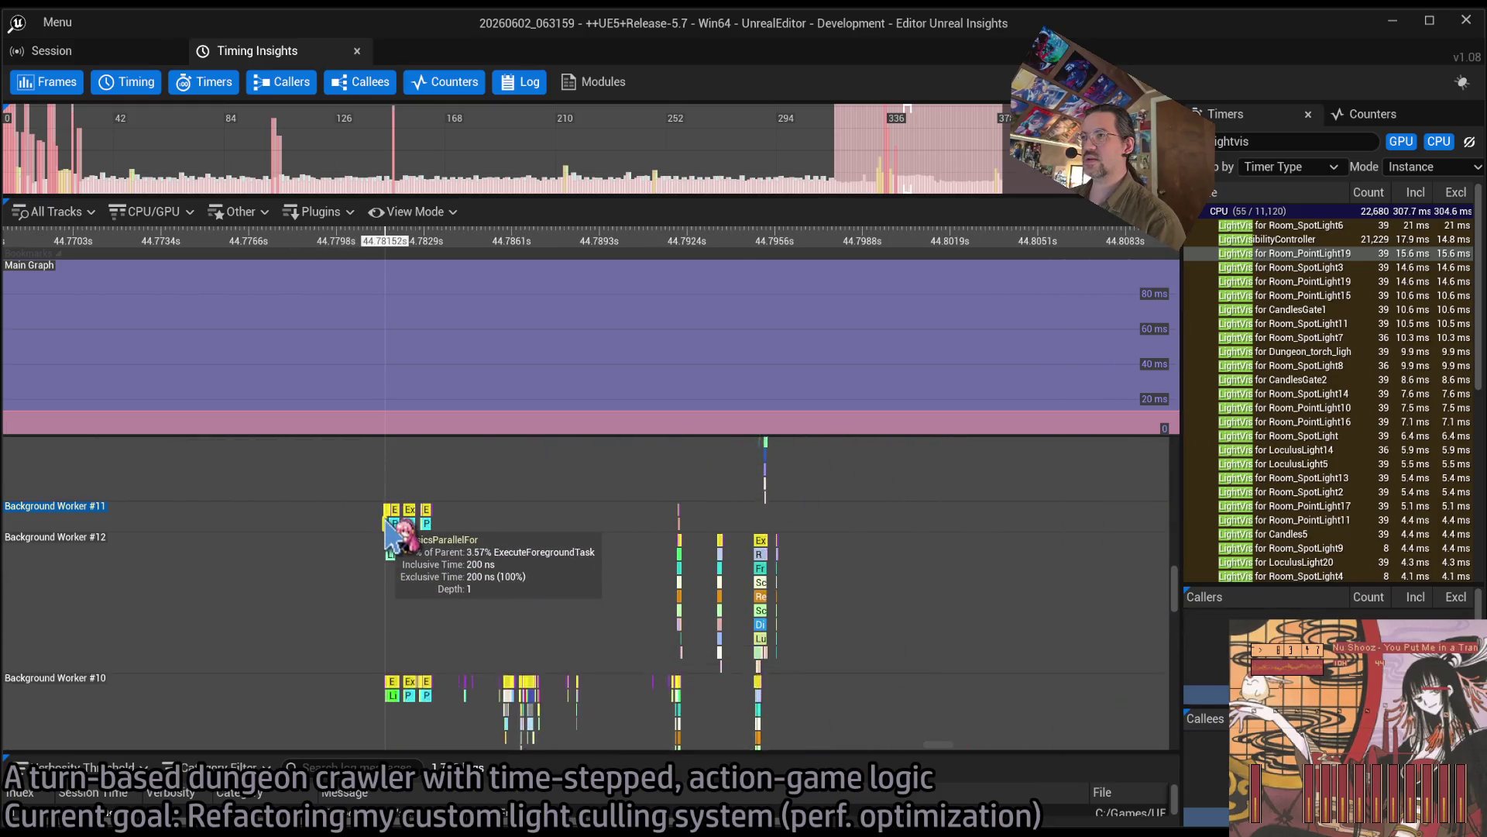
Step: Scroll through the LightVis timers once more, then minimize Unreal Insights
{"action": "scroll", "coordinate": [391, 535], "scroll_direction": "down", "scroll_amount": 6}
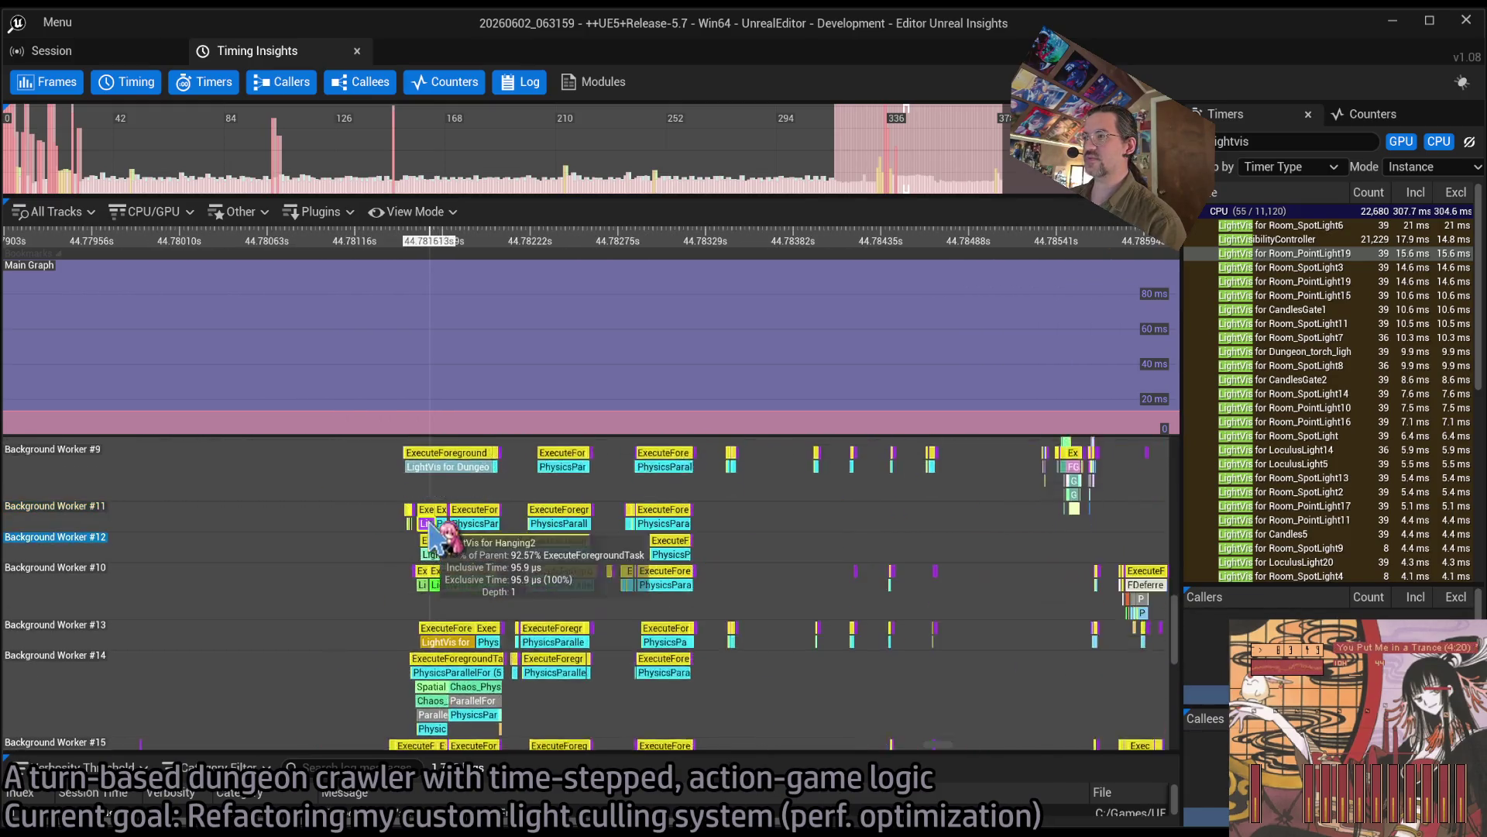
{"action": "scroll", "coordinate": [499, 564], "scroll_direction": "down", "scroll_amount": 4}
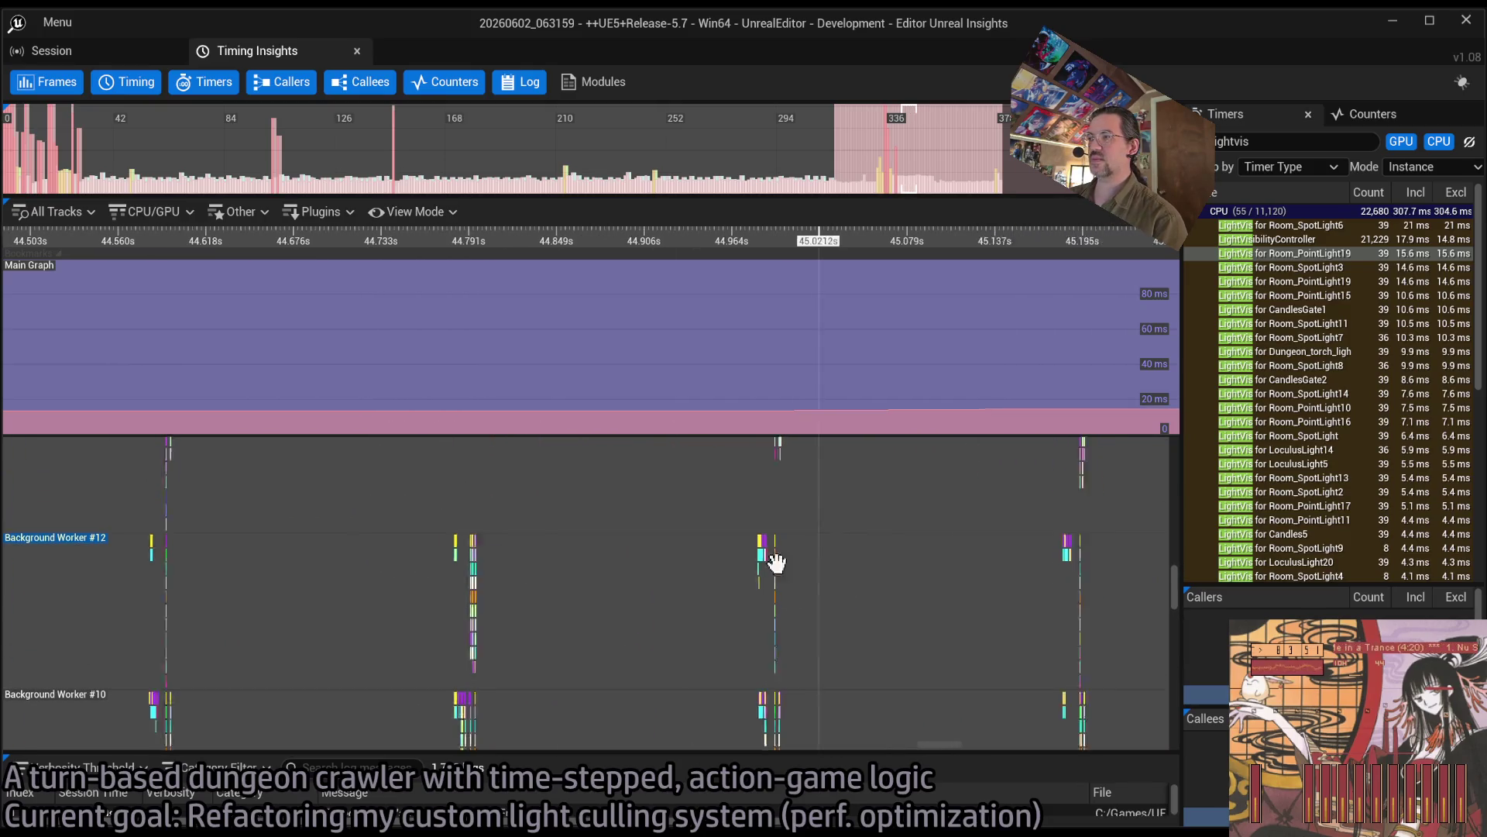
{"action": "scroll", "coordinate": [515, 573], "scroll_direction": "up", "scroll_amount": 15}
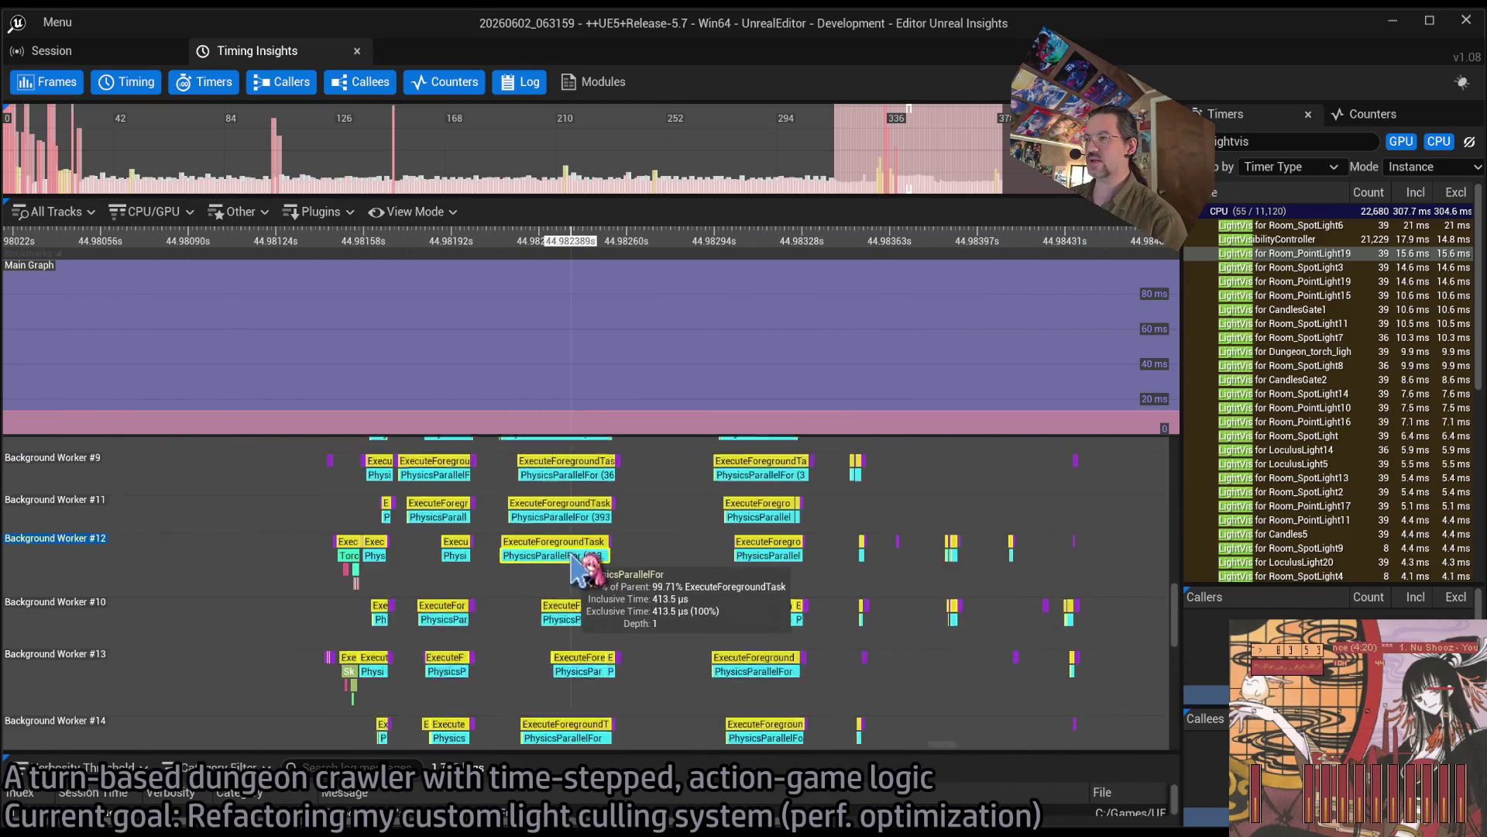
{"action": "scroll", "coordinate": [335, 575], "scroll_direction": "up", "scroll_amount": 3}
{"action": "mouse_move", "coordinate": [1174, 639]}
{"action": "left_mouse_down"}
{"action": "mouse_move", "coordinate": [1199, 705]}
{"action": "mouse_move", "coordinate": [1203, 666]}
{"action": "mouse_move", "coordinate": [1169, 593]}
{"action": "left_mouse_up"}
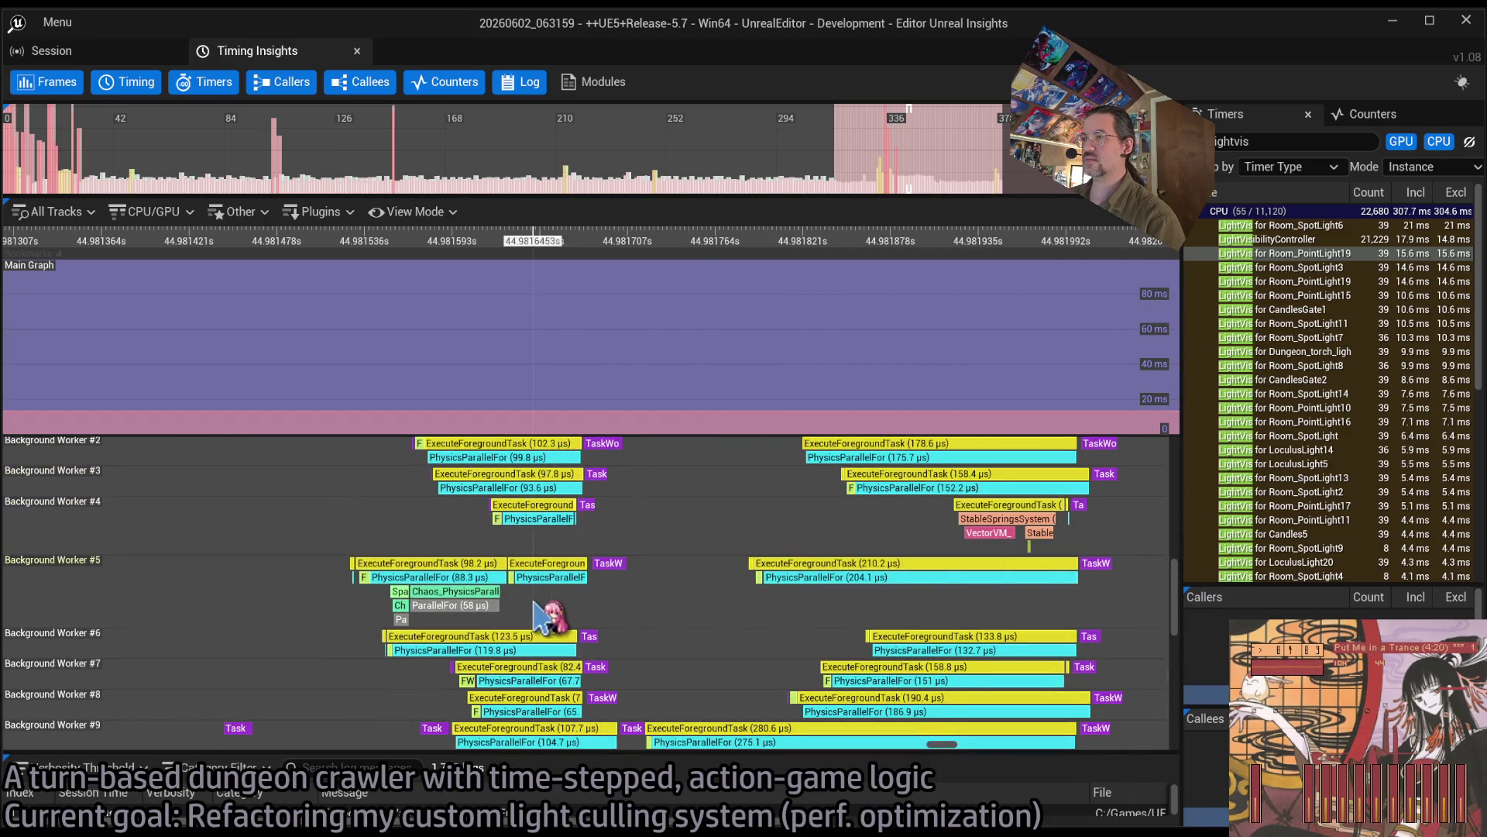
{"action": "left_click", "coordinate": [1399, 22]}
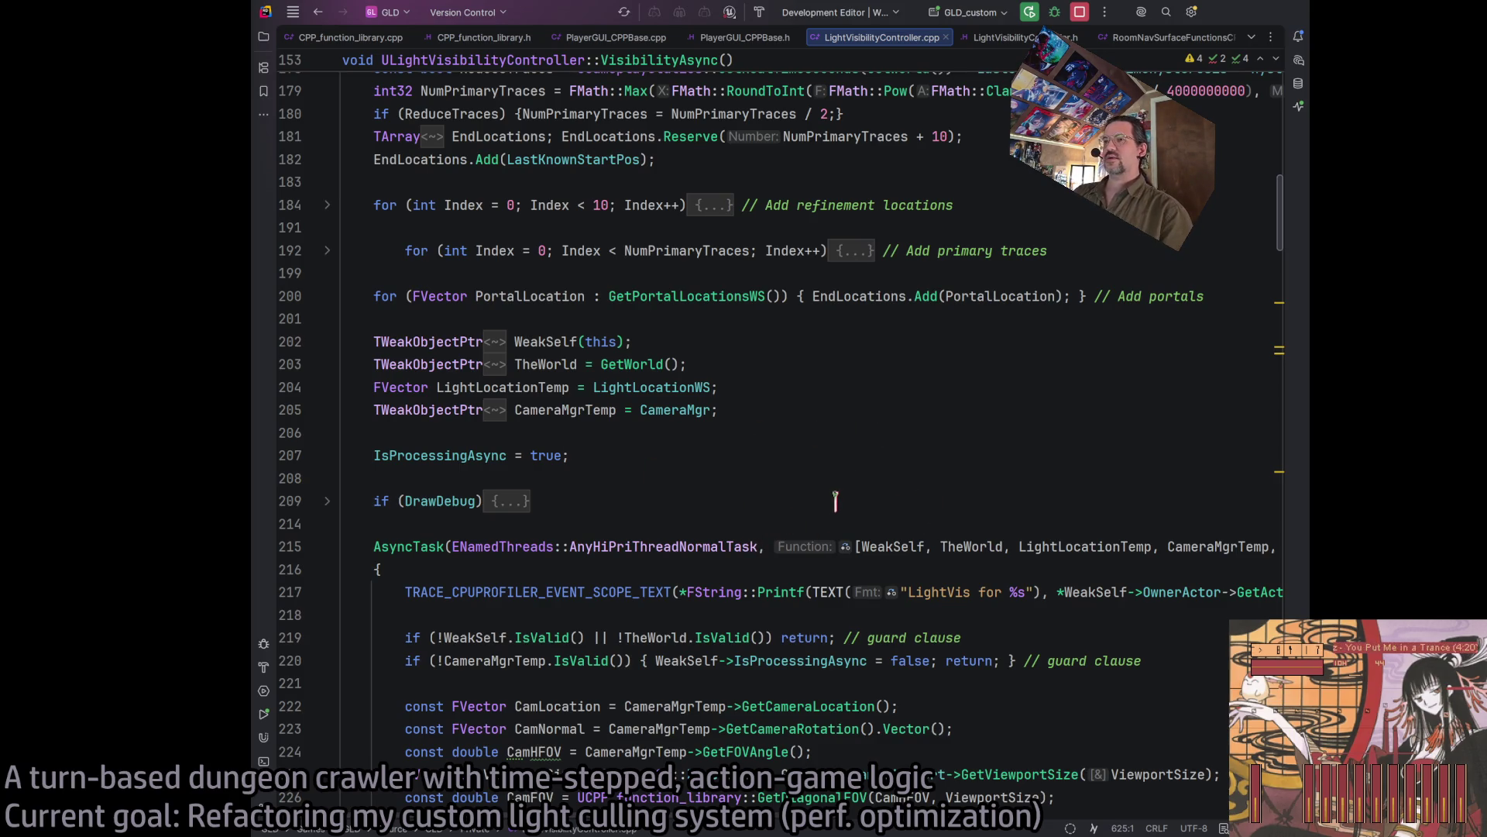
Step: Search the file for 'delayin' and step through matches to the DelayInFrames use on line 435
{"action": "scroll", "coordinate": [835, 501], "scroll_direction": "down", "scroll_amount": 12}
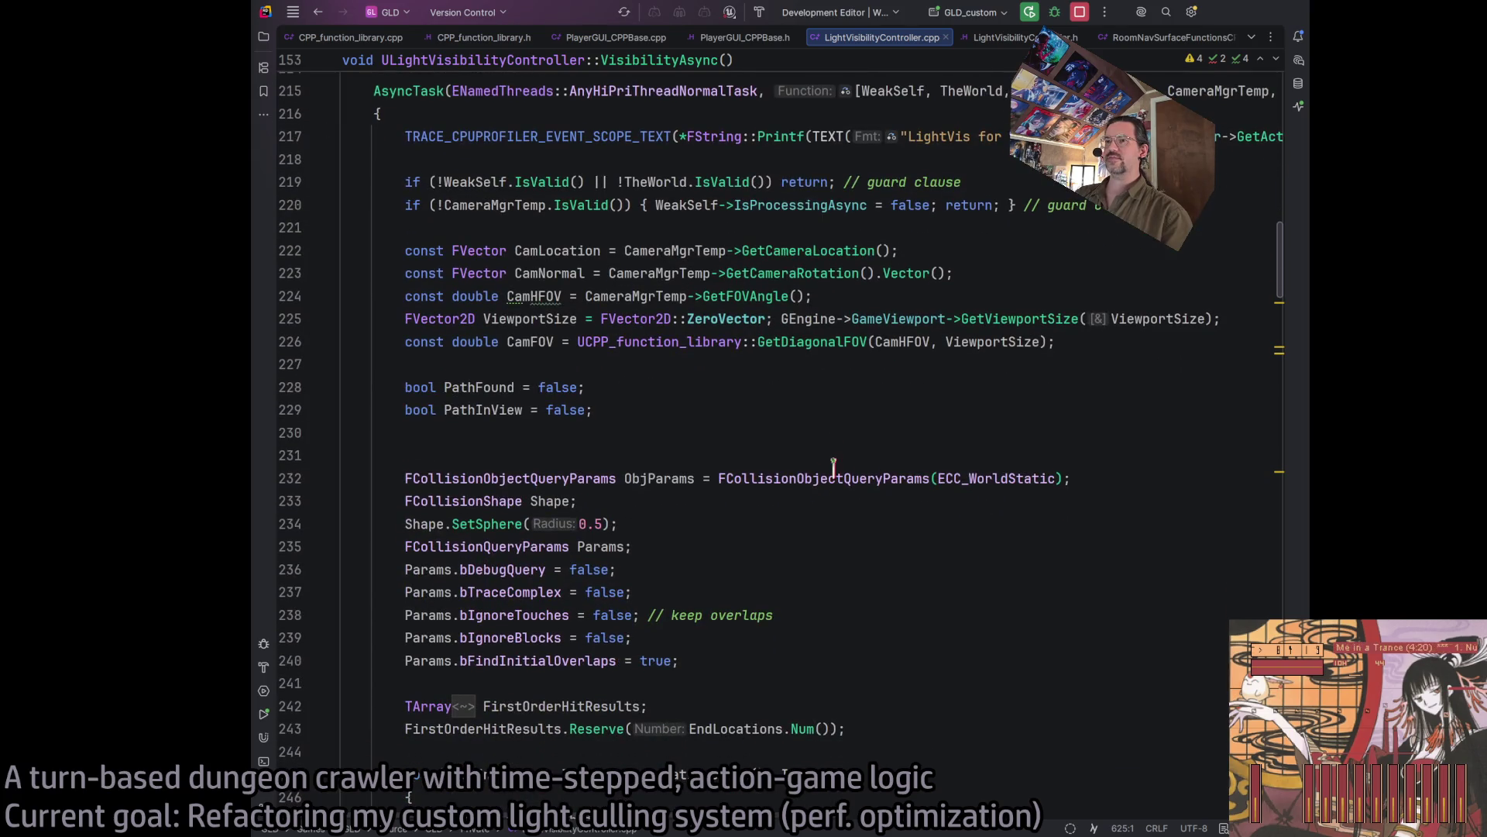
{"action": "key", "text": "ctrl+f"}
{"action": "type", "text": "delayinf"}
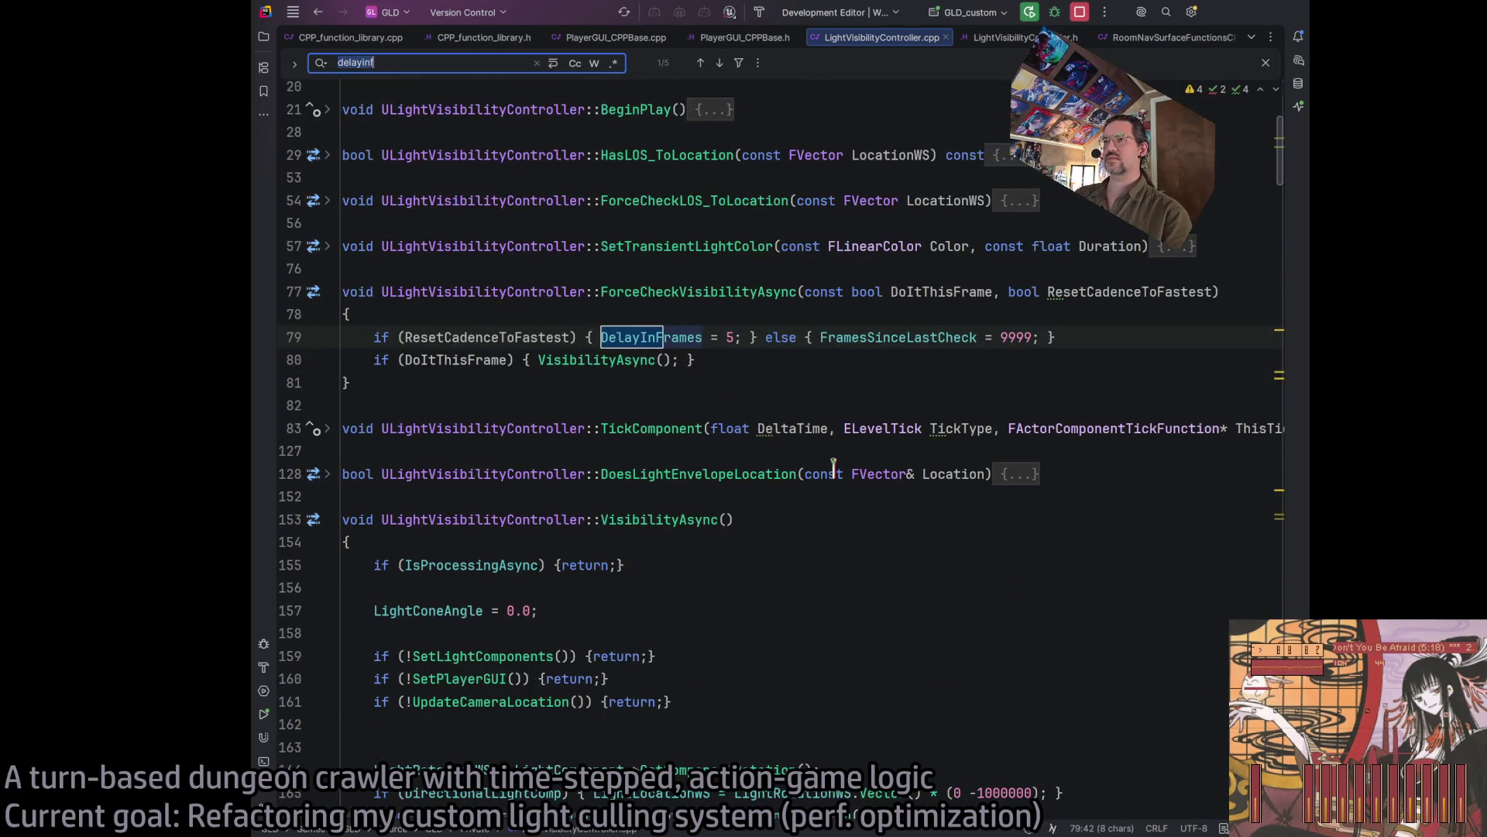
{"action": "key", "text": "Return"}
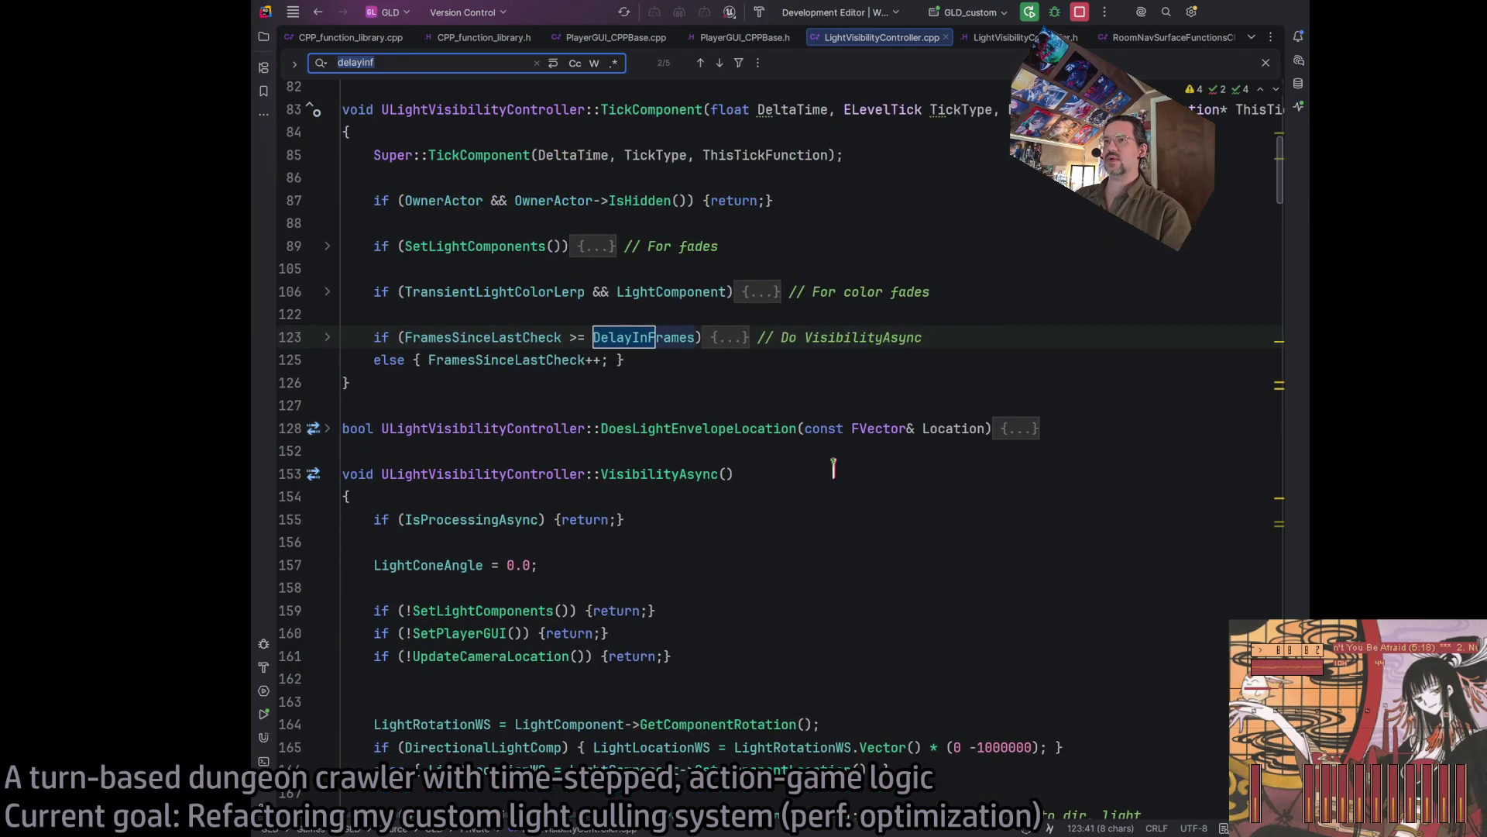
{"action": "key", "text": "Return"}
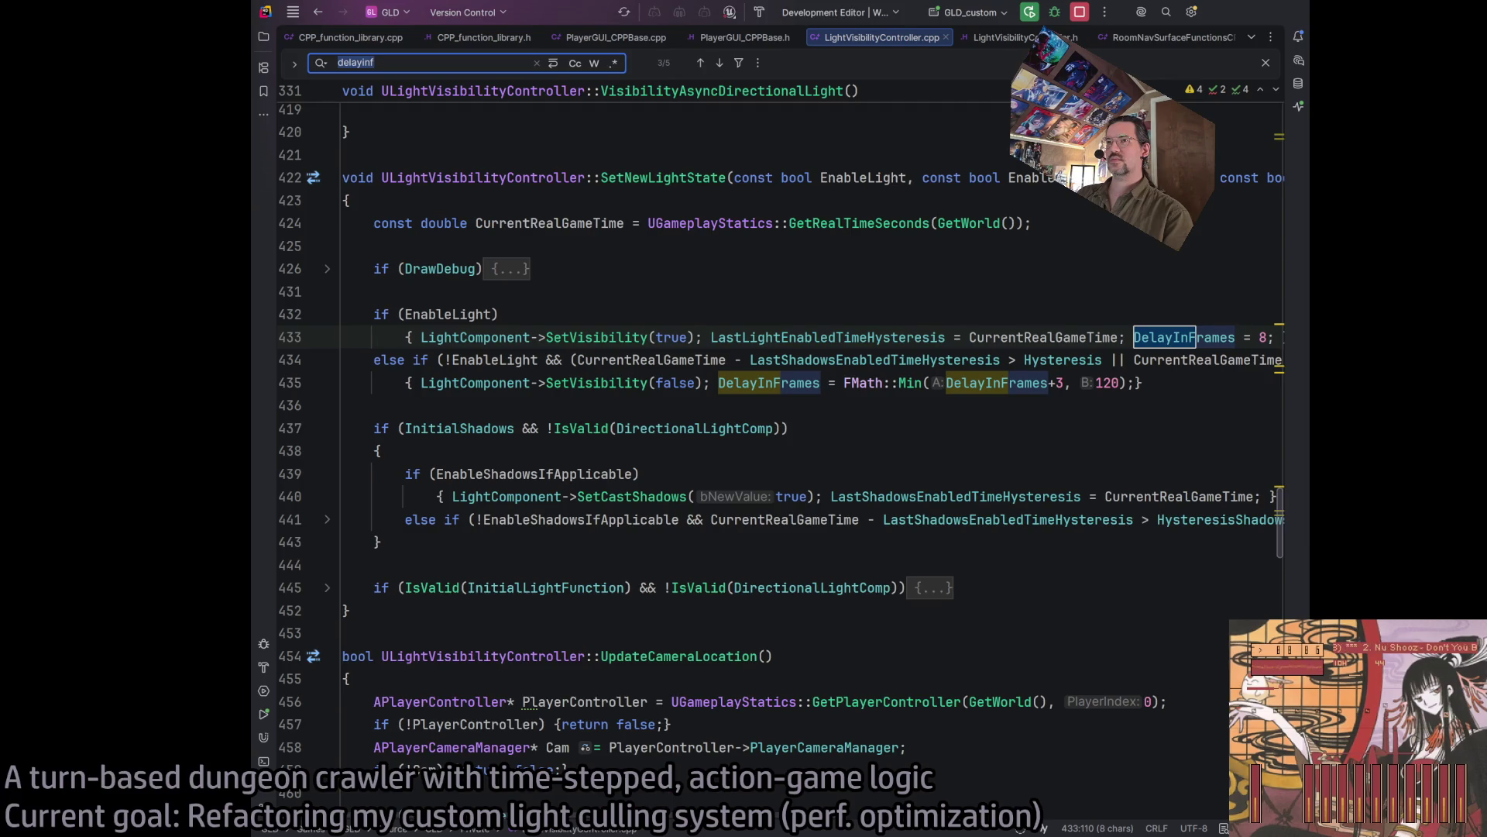
{"action": "key", "text": "Return"}
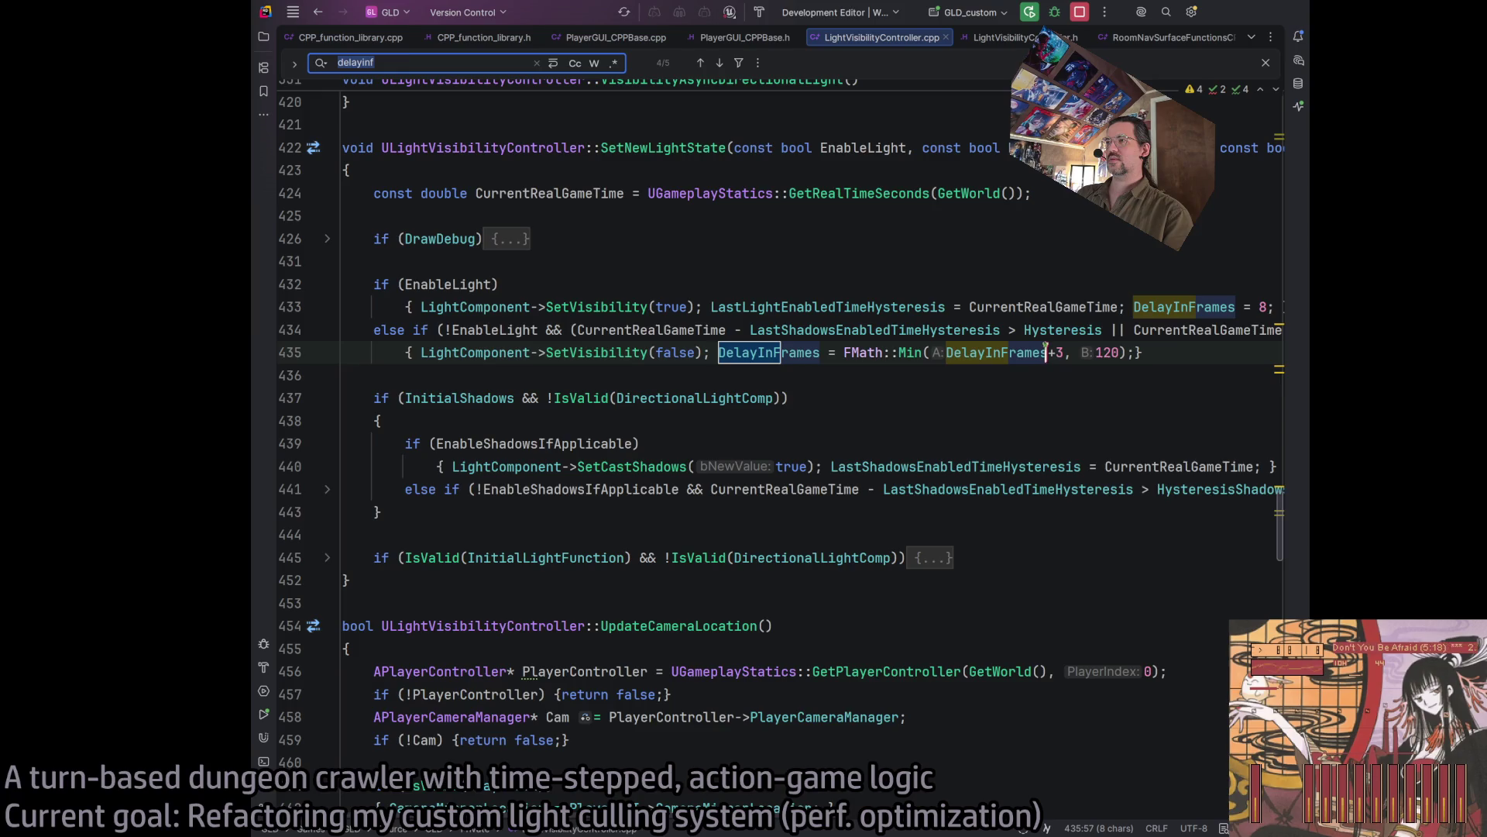
Step: Place the caret after the +3 increment on line 435 and open AI Chat
{"action": "left_click", "coordinate": [1052, 353]}
{"action": "double_click", "coordinate": [760, 352]}
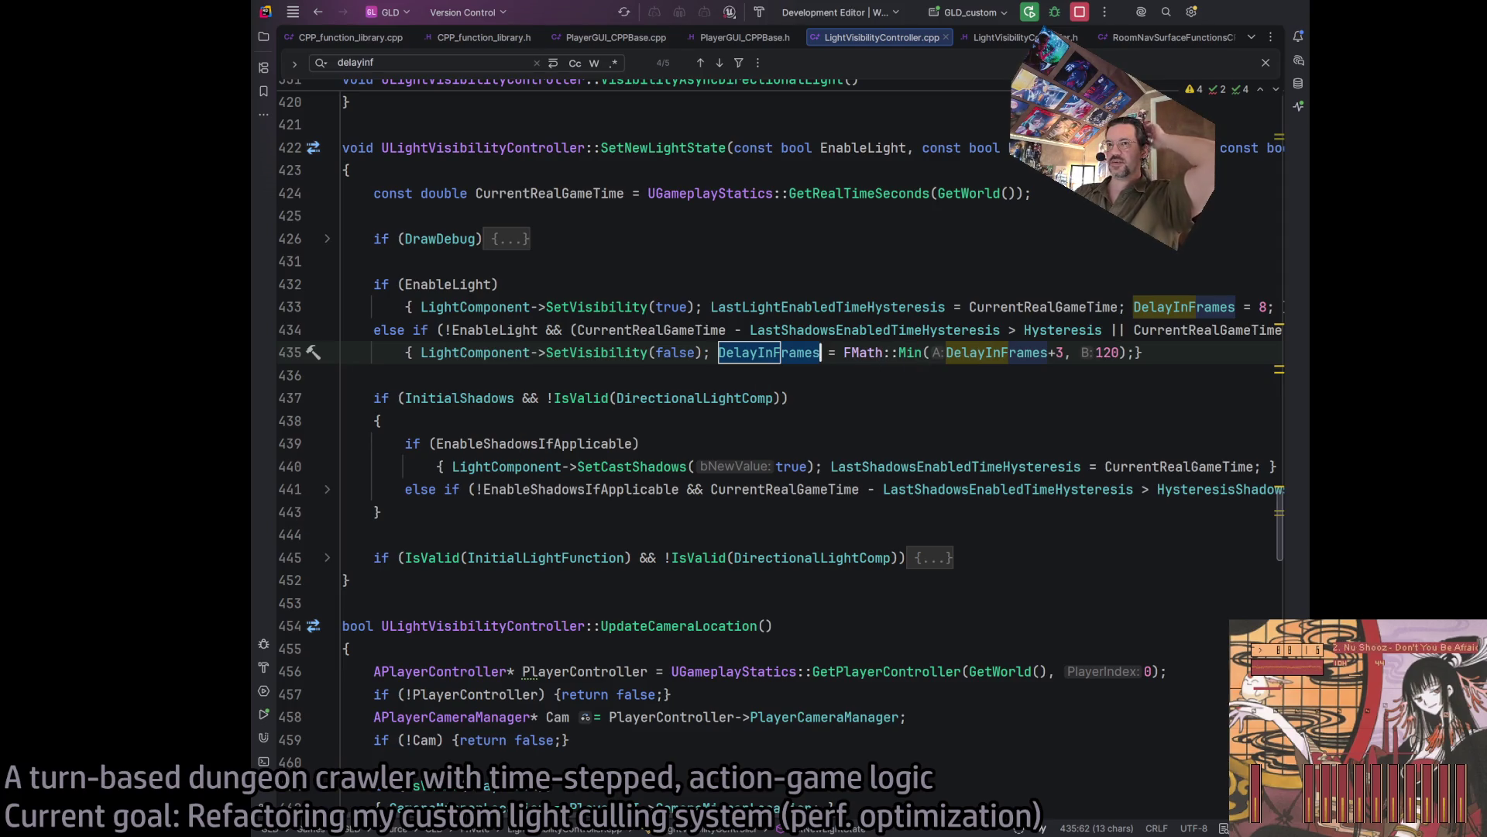
{"action": "left_click", "coordinate": [1011, 353]}
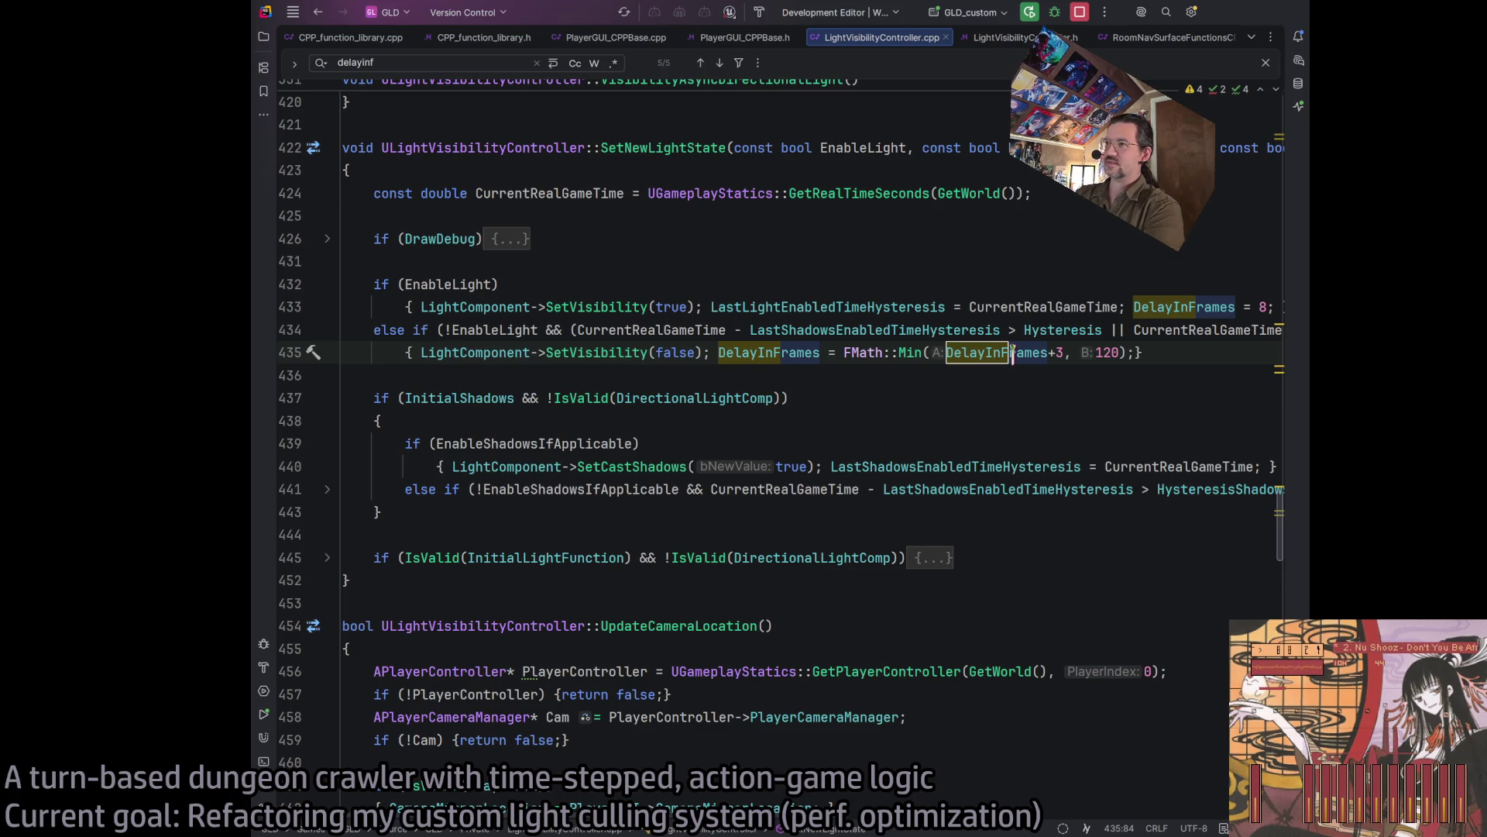
{"action": "left_click", "coordinate": [1062, 353]}
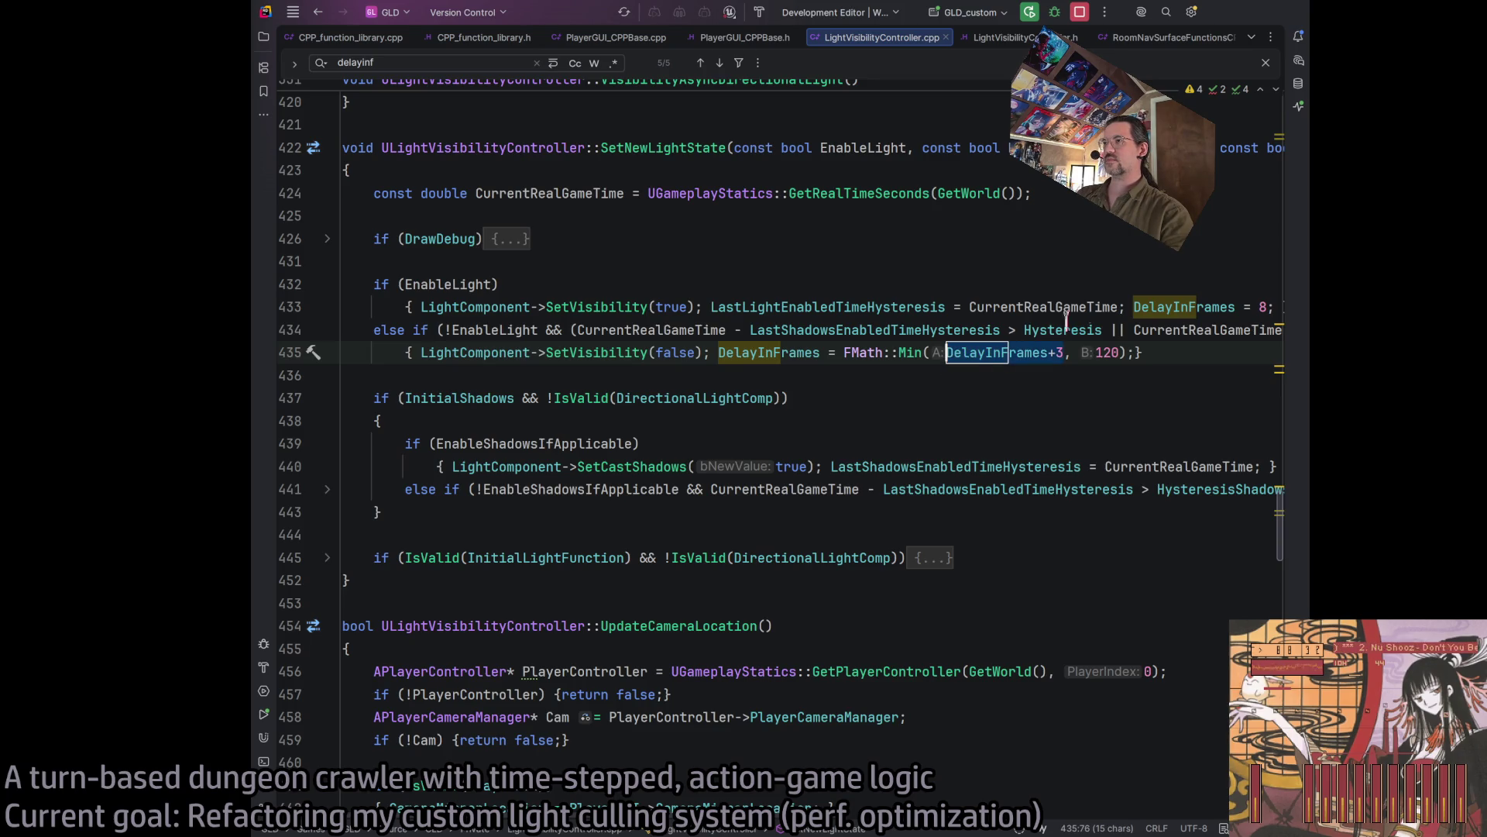
{"action": "left_click", "coordinate": [1297, 63]}
{"action": "type", "text": "Remind me how to get a random integer in range, say, in between 2 and 4."}
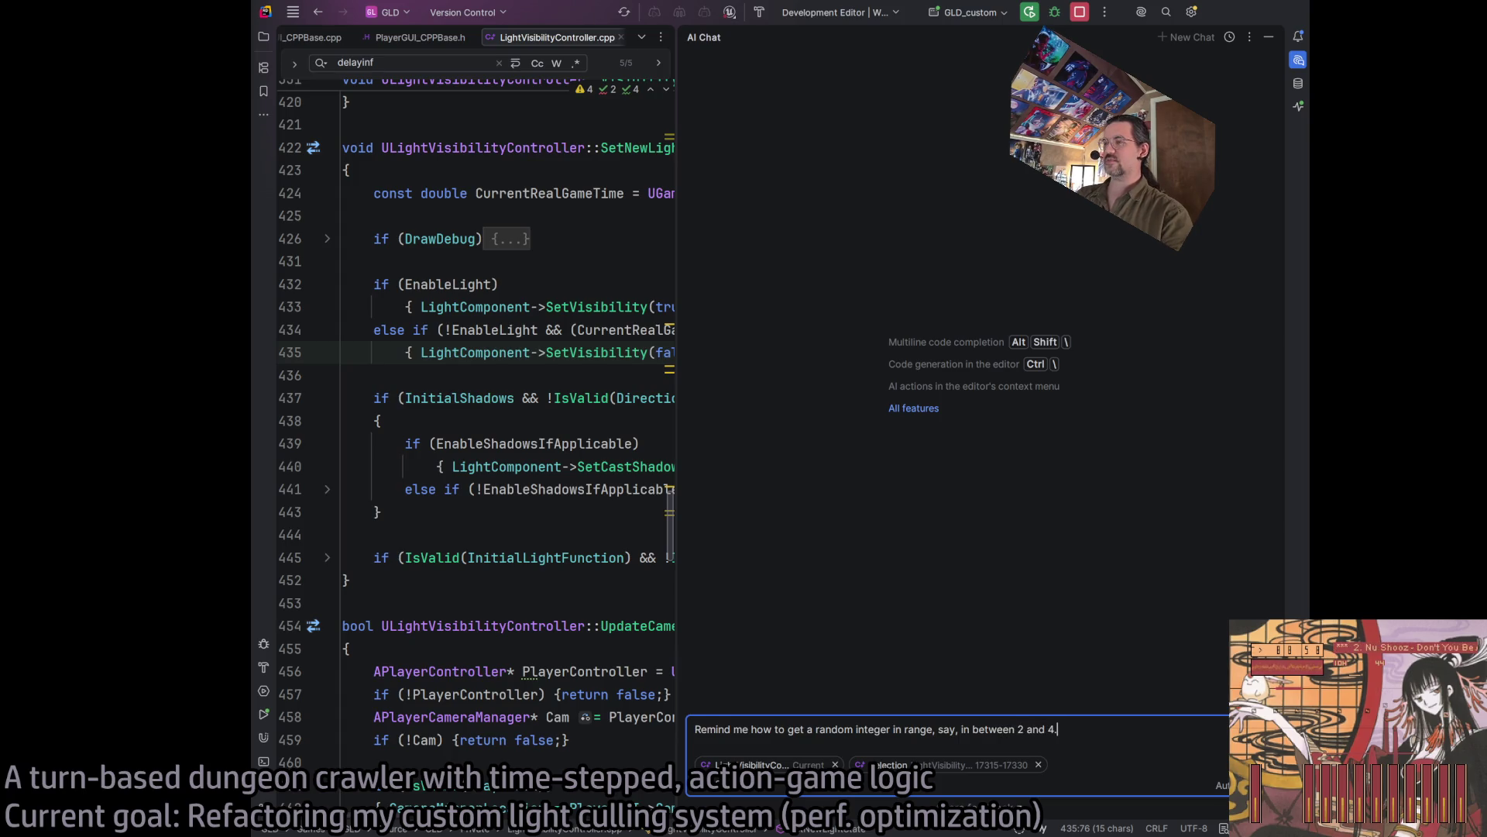
Step: Ask AI Chat for a random int in range and use FMath::RandRange instead of +3 on line 435
{"action": "key", "text": "Return"}
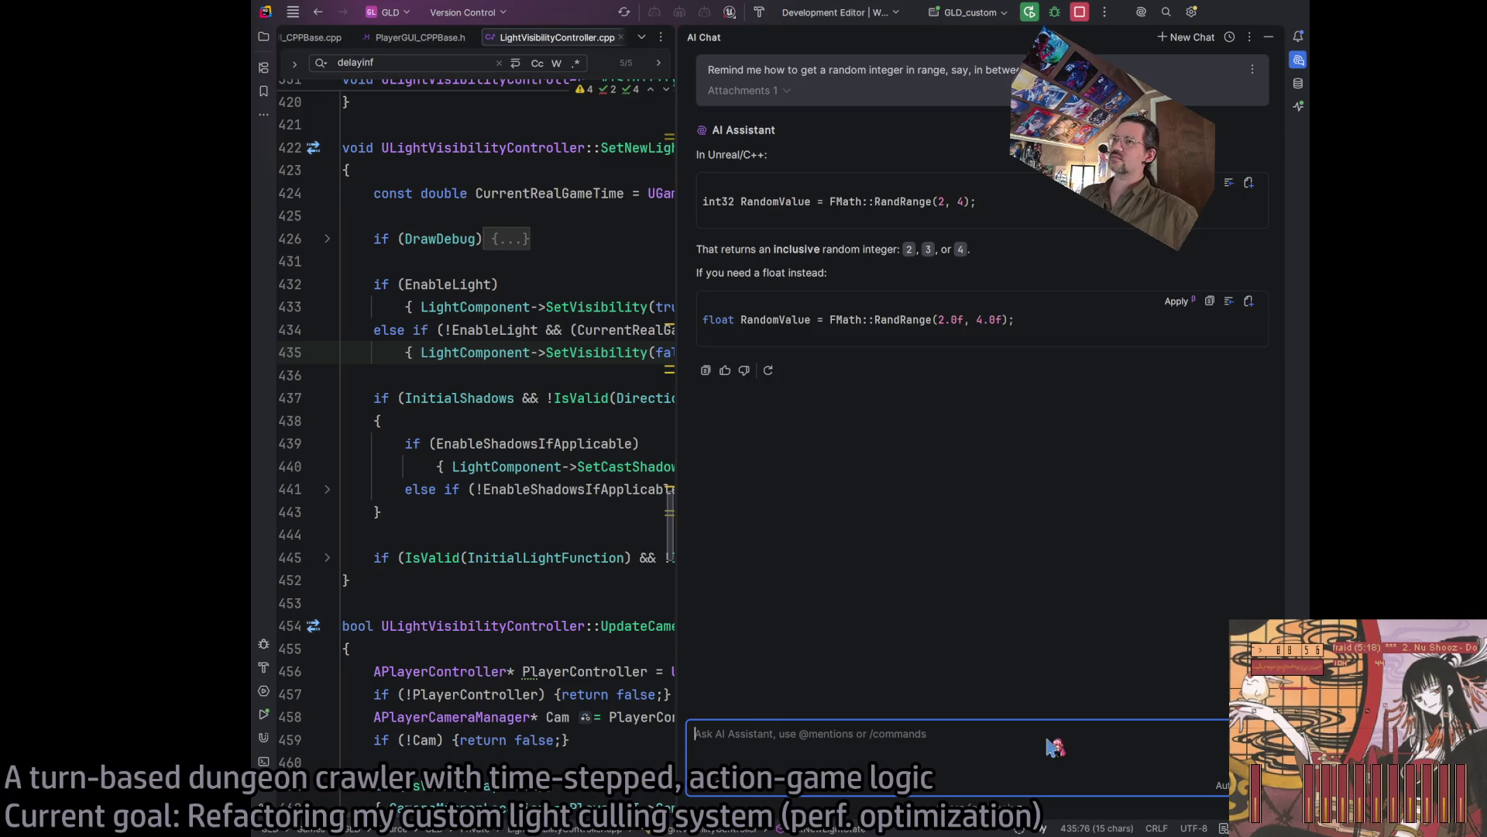
{"action": "double_click", "coordinate": [846, 201]}
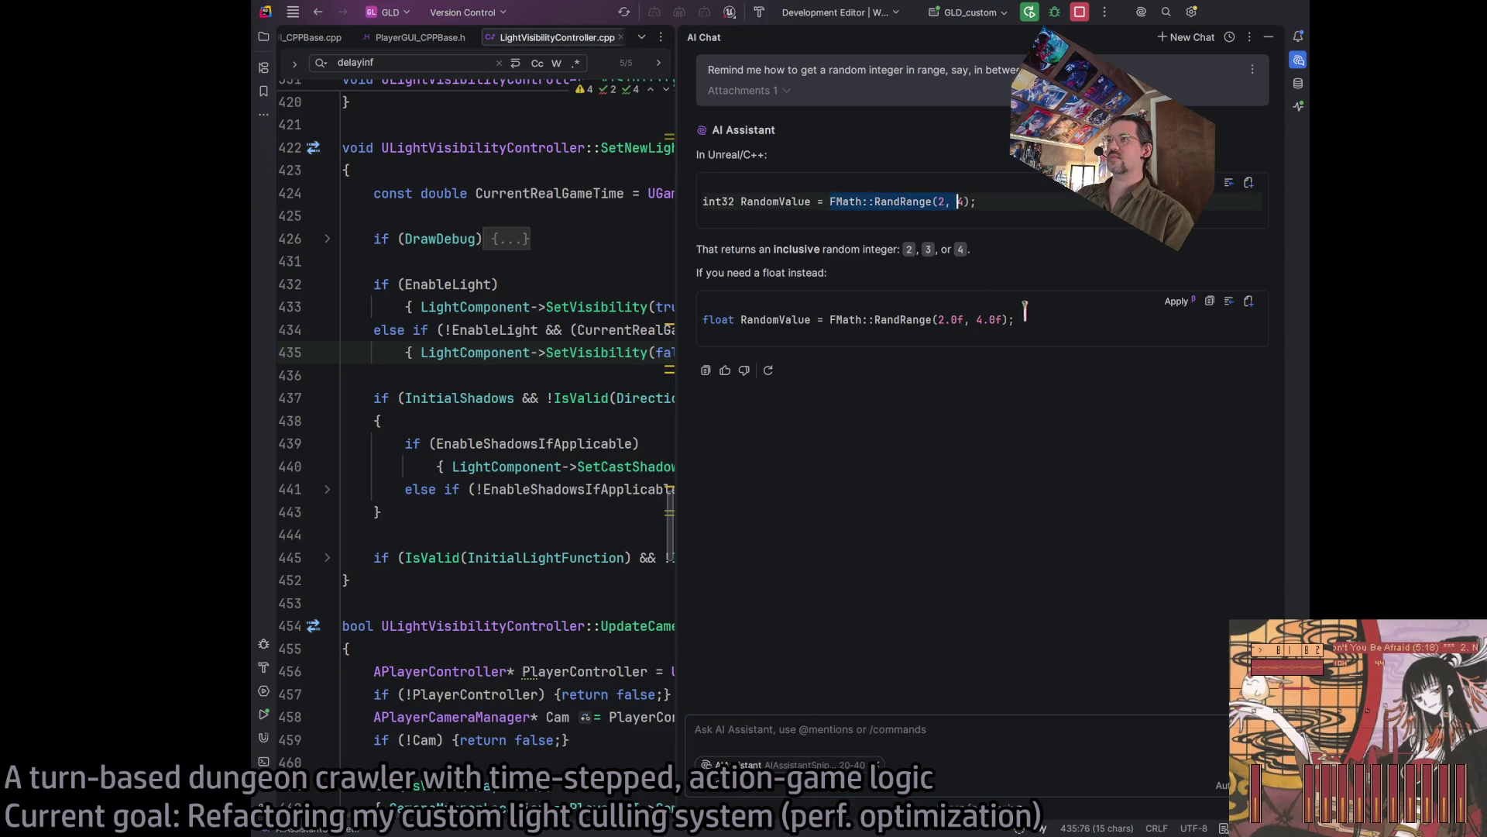
{"action": "left_click", "coordinate": [1295, 65]}
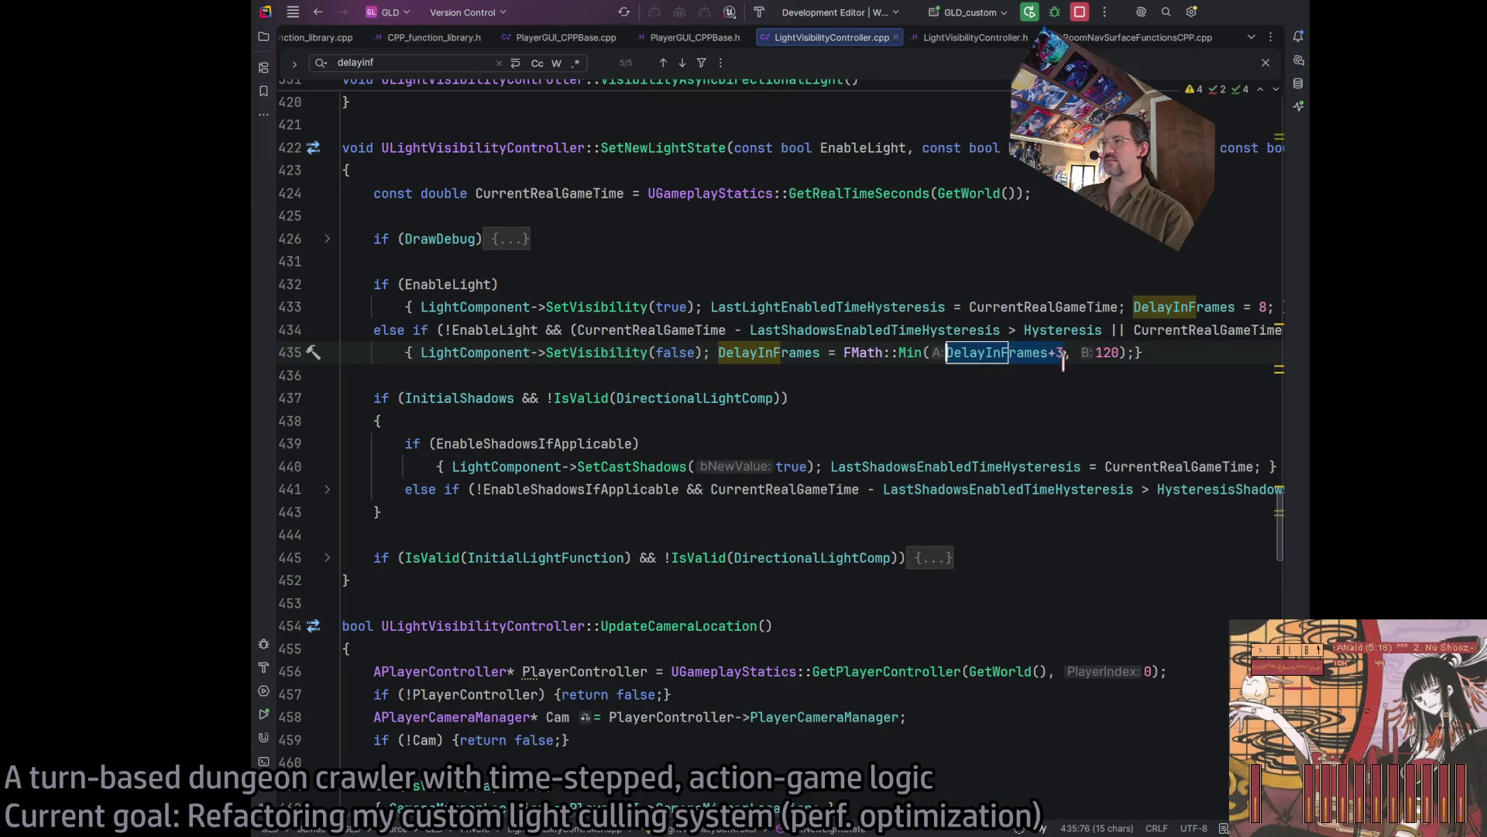
{"action": "left_click", "coordinate": [1021, 426]}
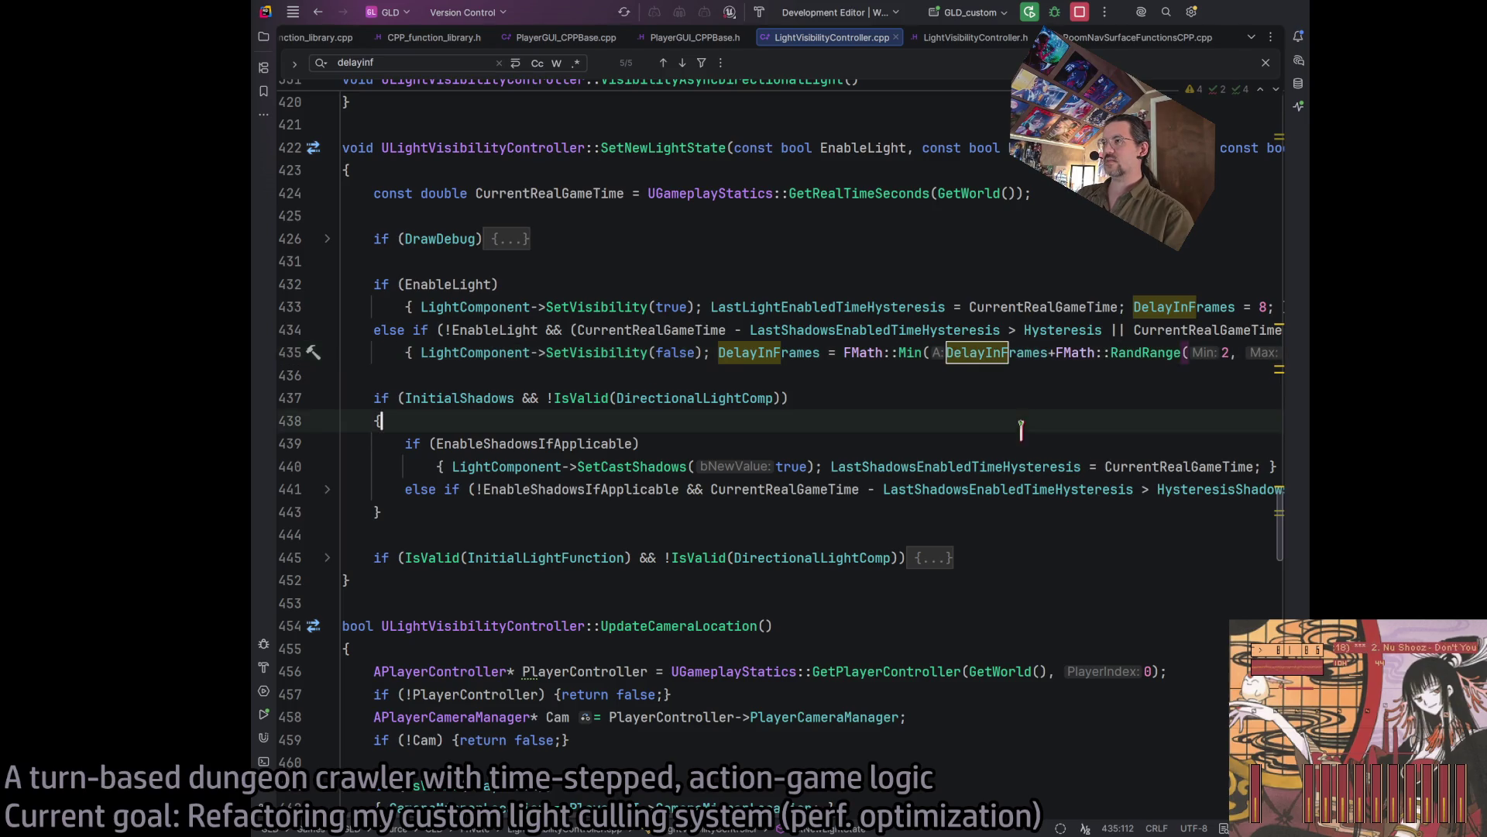
{"action": "scroll", "coordinate": [814, 465], "scroll_direction": "right", "scroll_amount": 4}
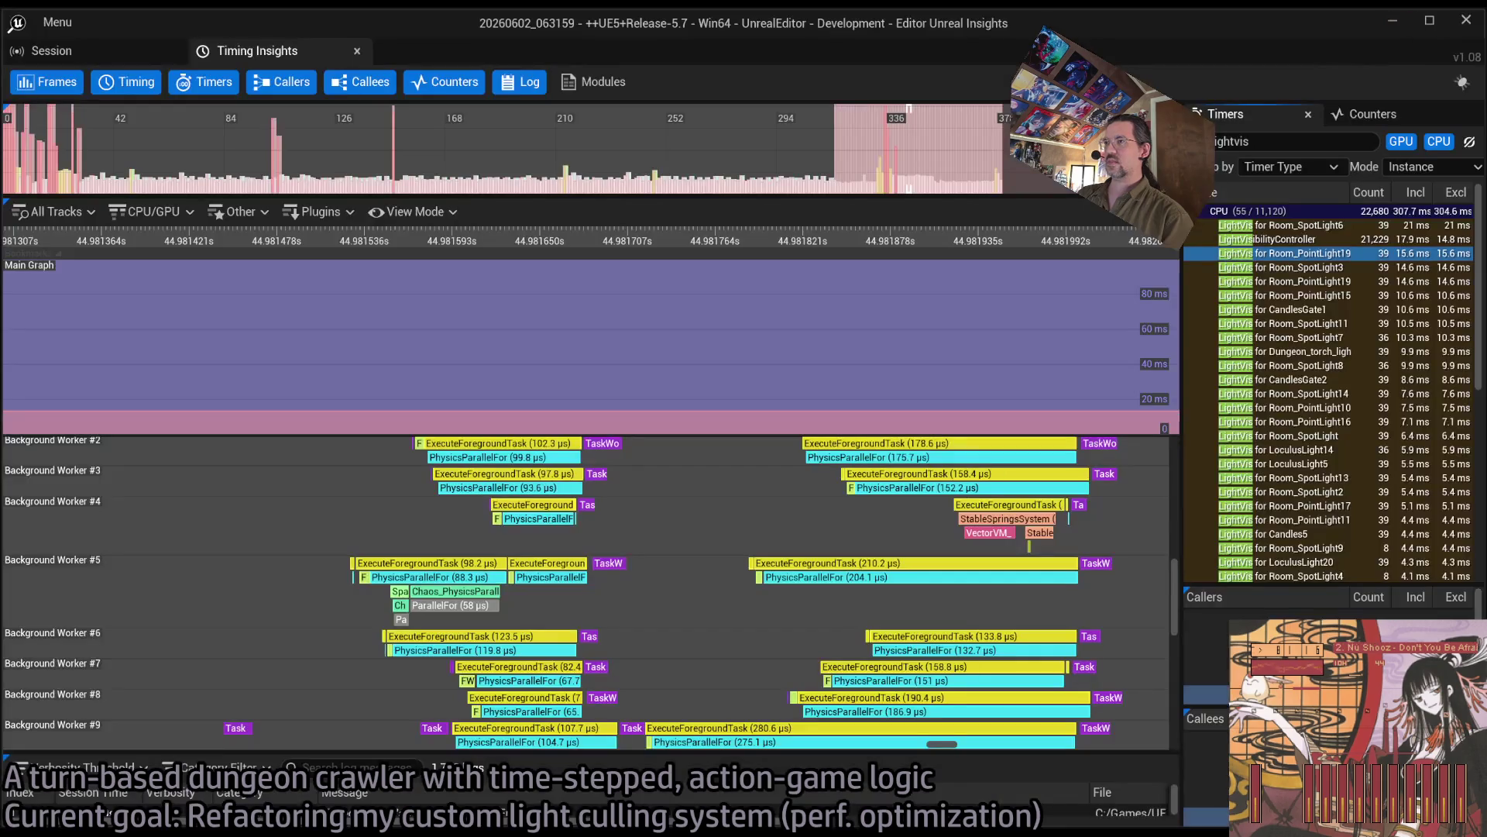
Step: Zoom the timeline in and out over the Background Worker timer stacks
{"action": "scroll", "coordinate": [666, 542], "scroll_direction": "down", "scroll_amount": 5}
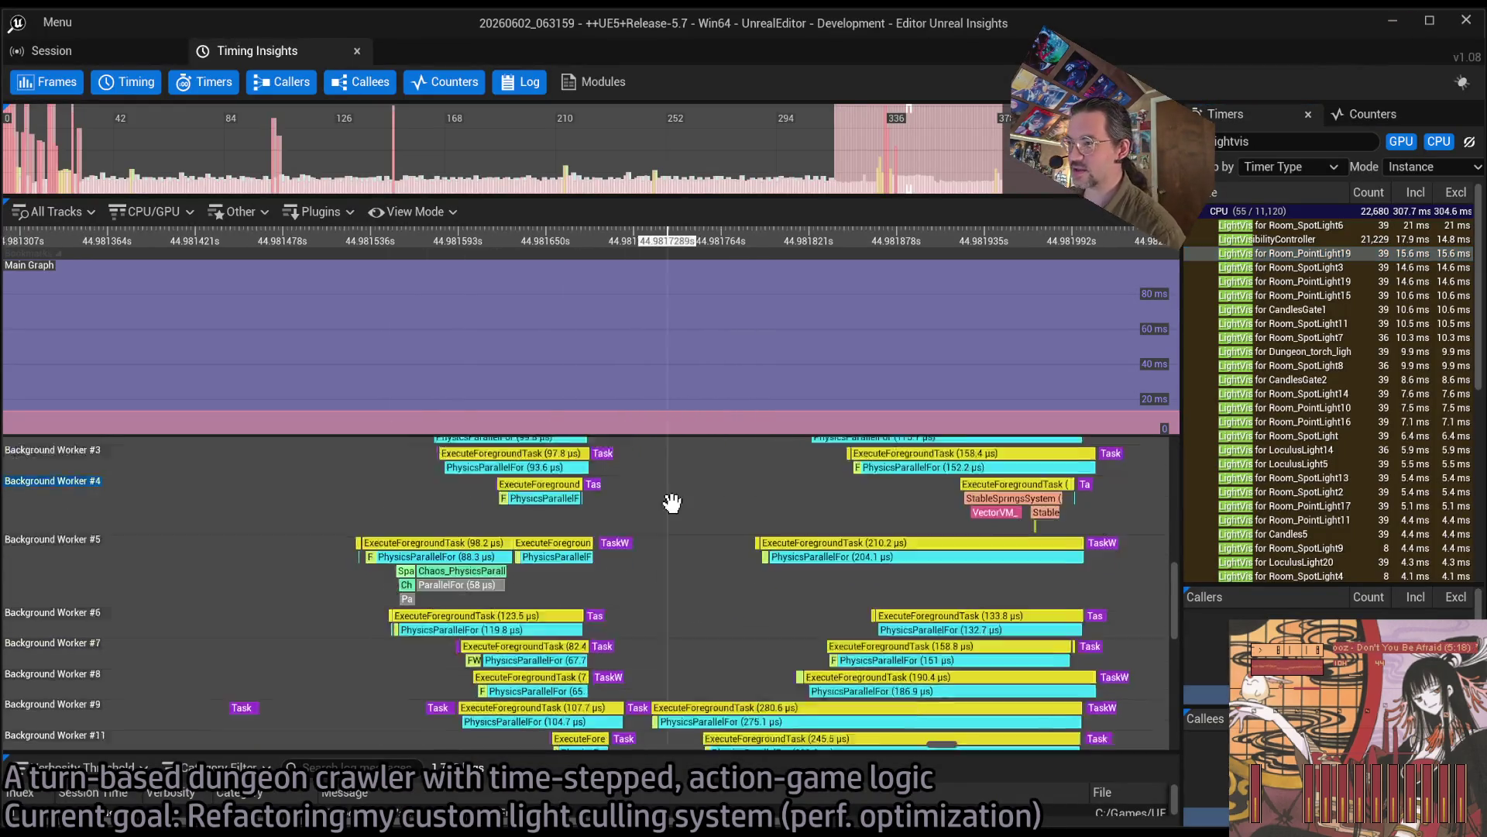
{"action": "scroll", "coordinate": [465, 617], "scroll_direction": "down", "scroll_amount": 8}
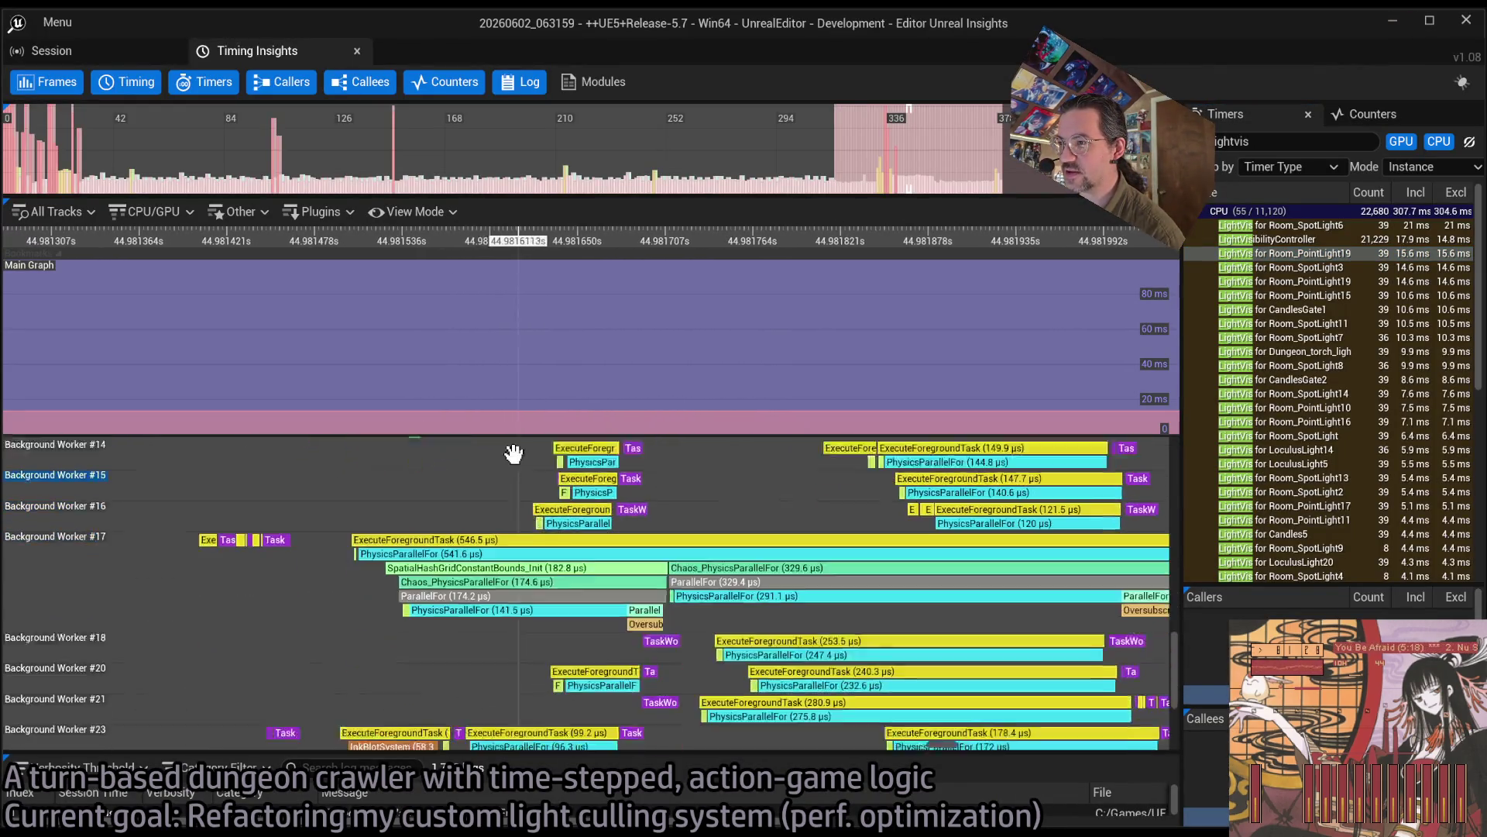
{"action": "scroll", "coordinate": [535, 589], "scroll_direction": "up", "scroll_amount": 6}
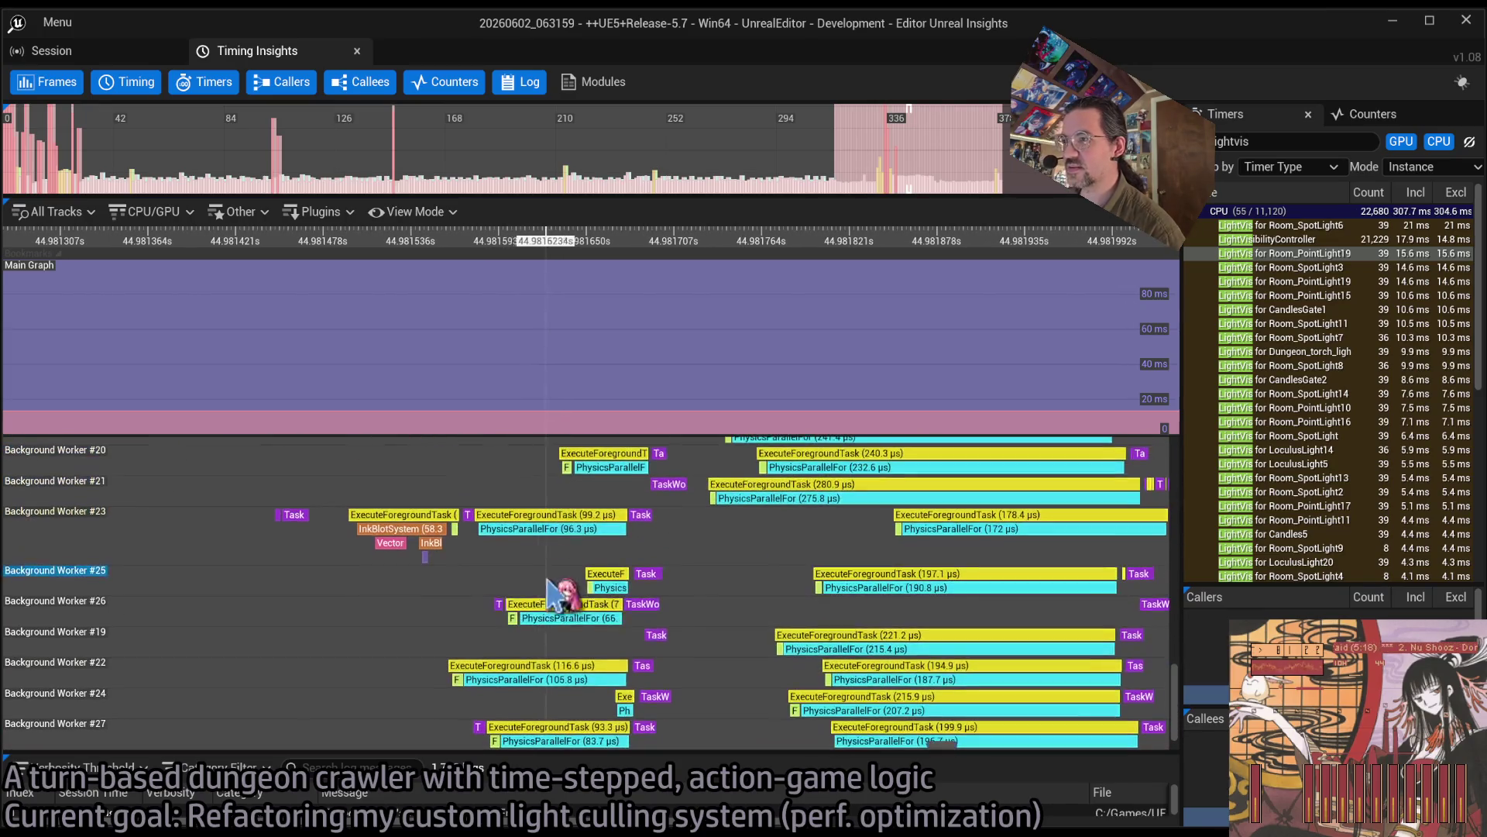
{"action": "scroll", "coordinate": [569, 672], "scroll_direction": "up", "scroll_amount": 5}
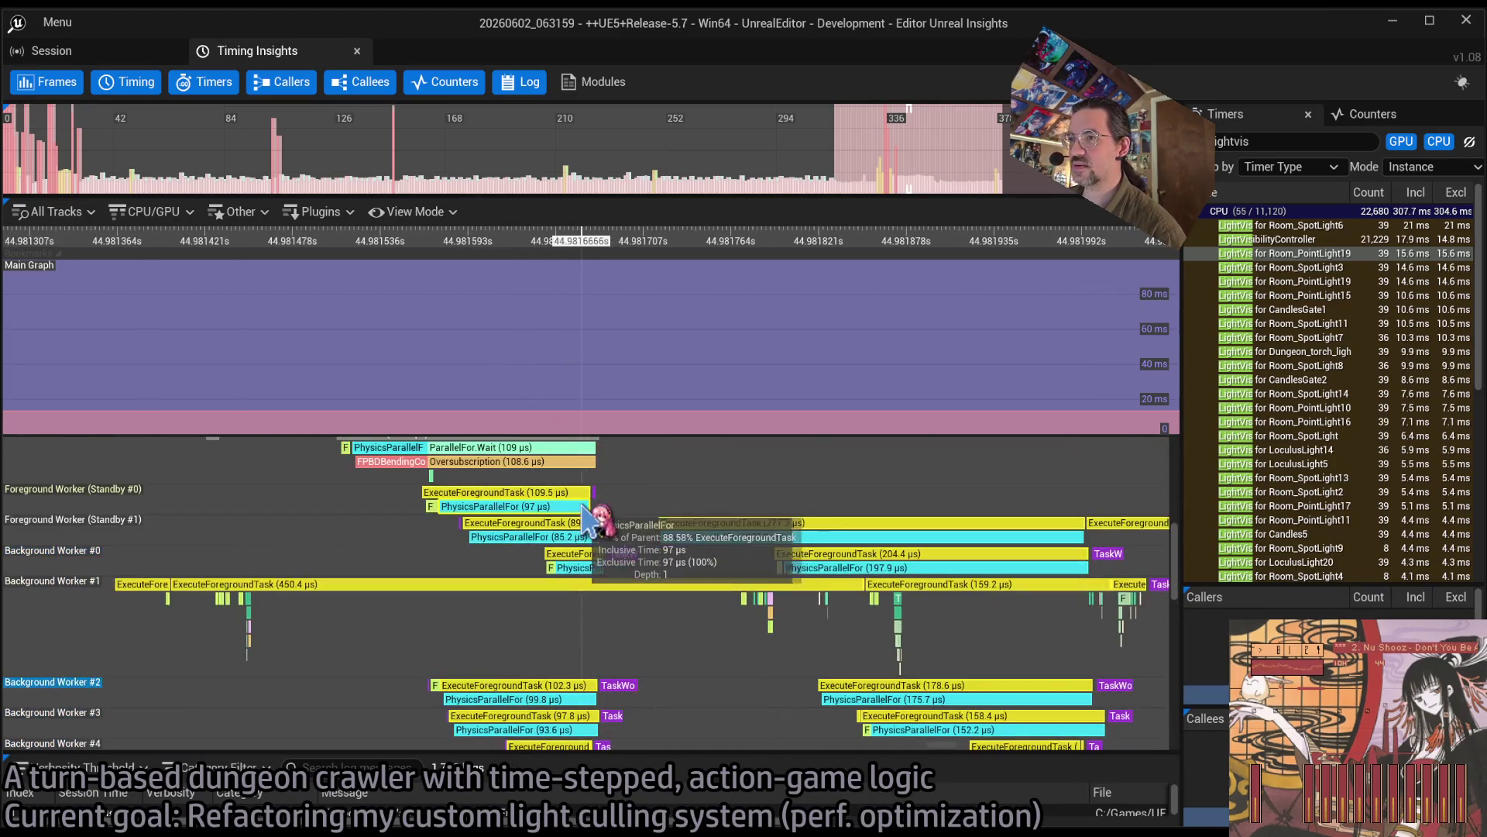
{"action": "scroll", "coordinate": [657, 463], "scroll_direction": "up", "scroll_amount": 3}
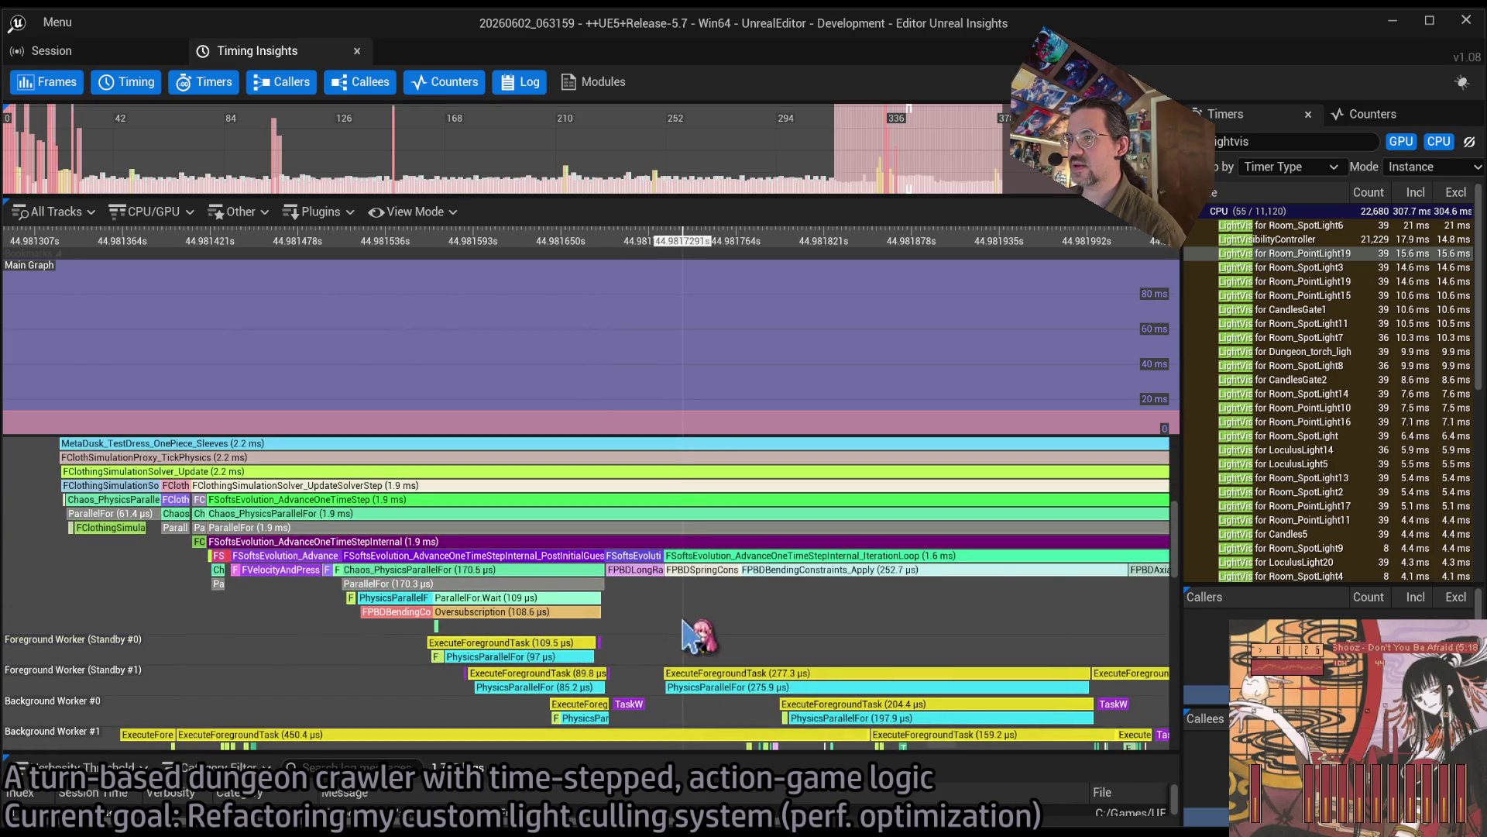
{"action": "scroll", "coordinate": [495, 543], "scroll_direction": "up", "scroll_amount": 4}
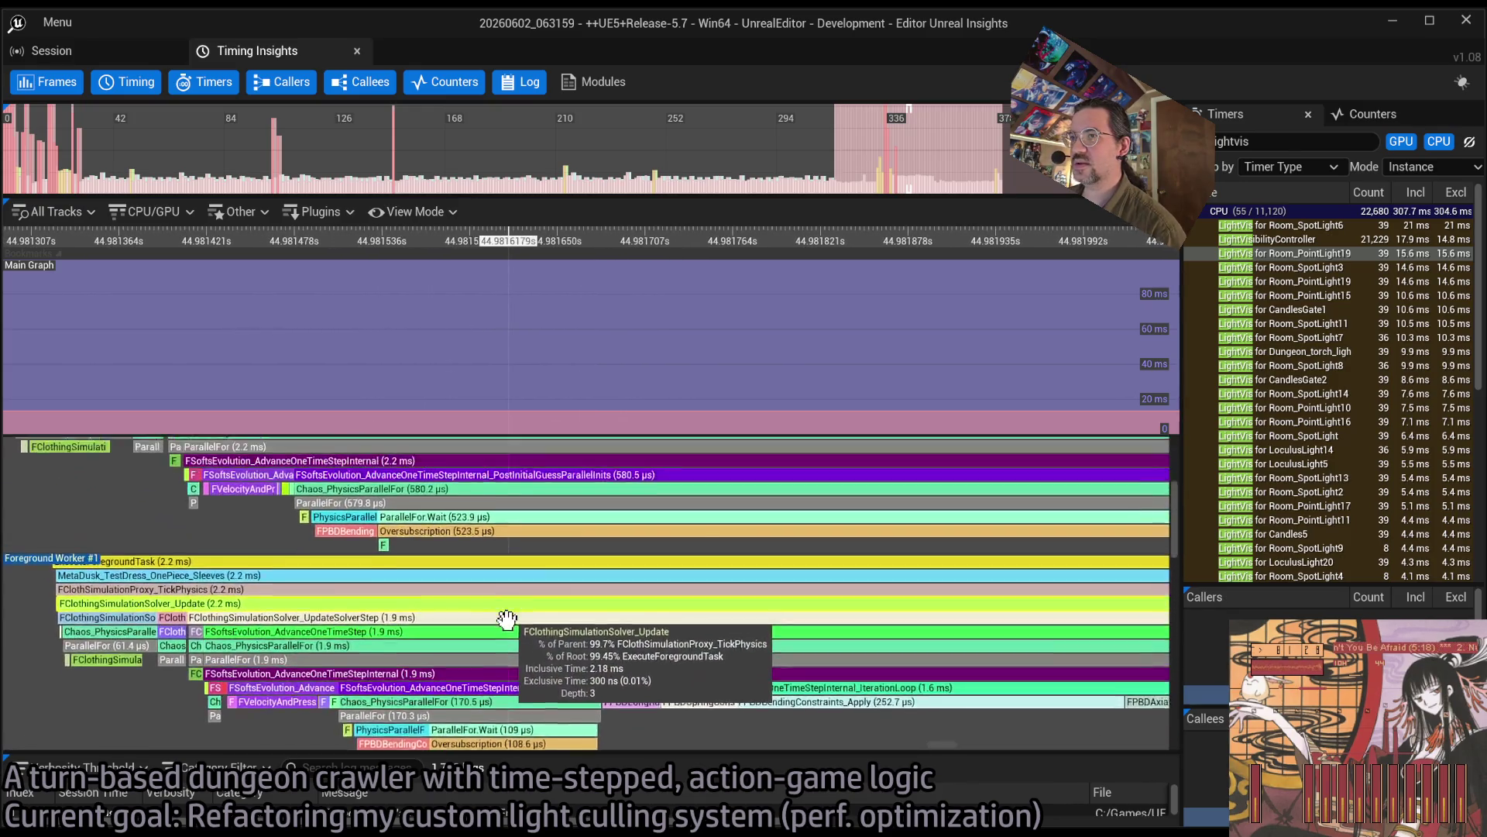
{"action": "scroll", "coordinate": [534, 534], "scroll_direction": "up", "scroll_amount": 6}
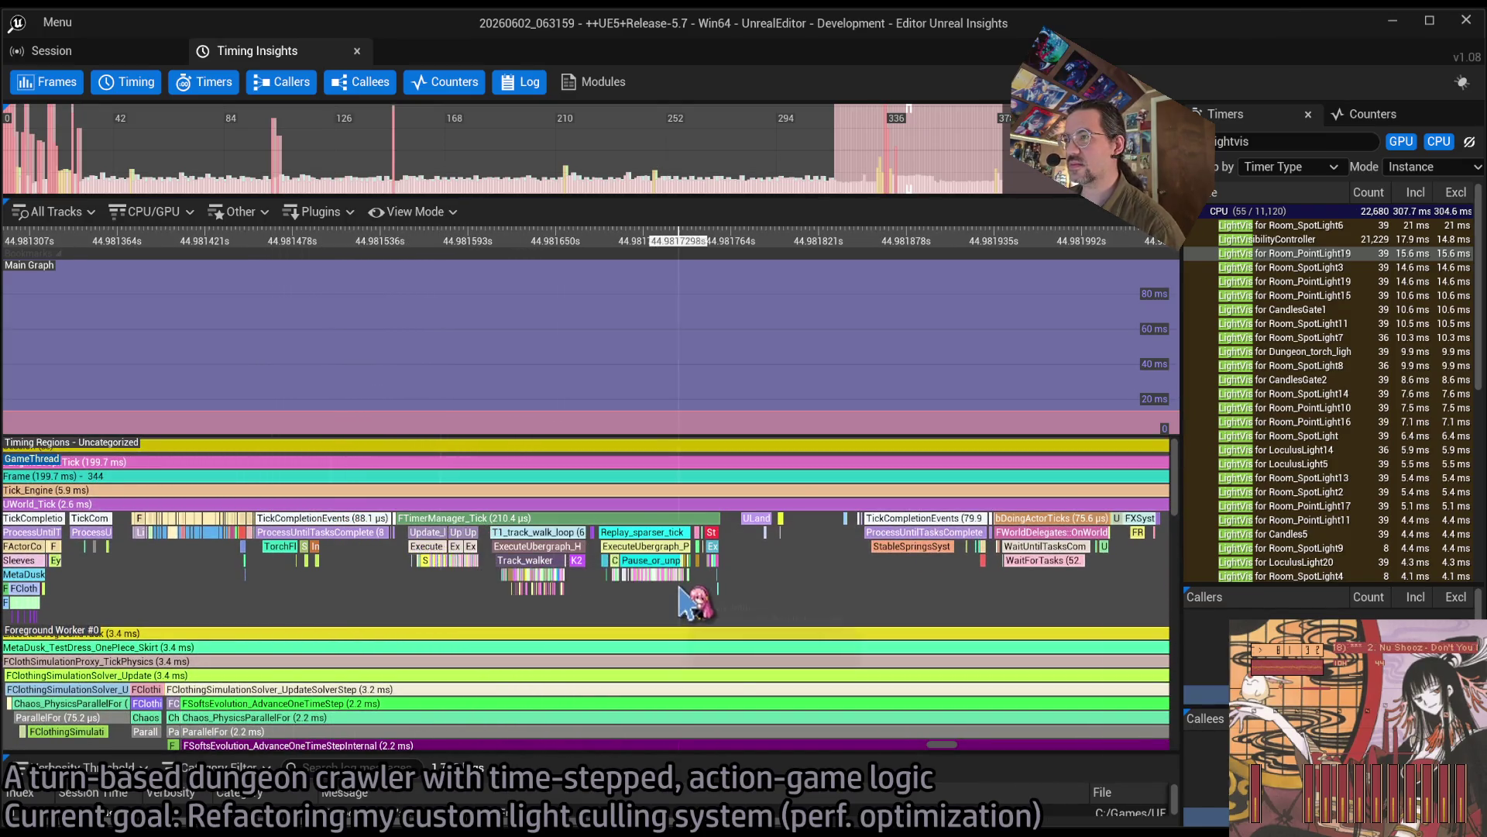
{"action": "scroll", "coordinate": [691, 612], "scroll_direction": "down", "scroll_amount": 5}
{"action": "scroll", "coordinate": [691, 612], "scroll_direction": "down", "scroll_amount": 6}
{"action": "scroll", "coordinate": [736, 619], "scroll_direction": "down", "scroll_amount": 5}
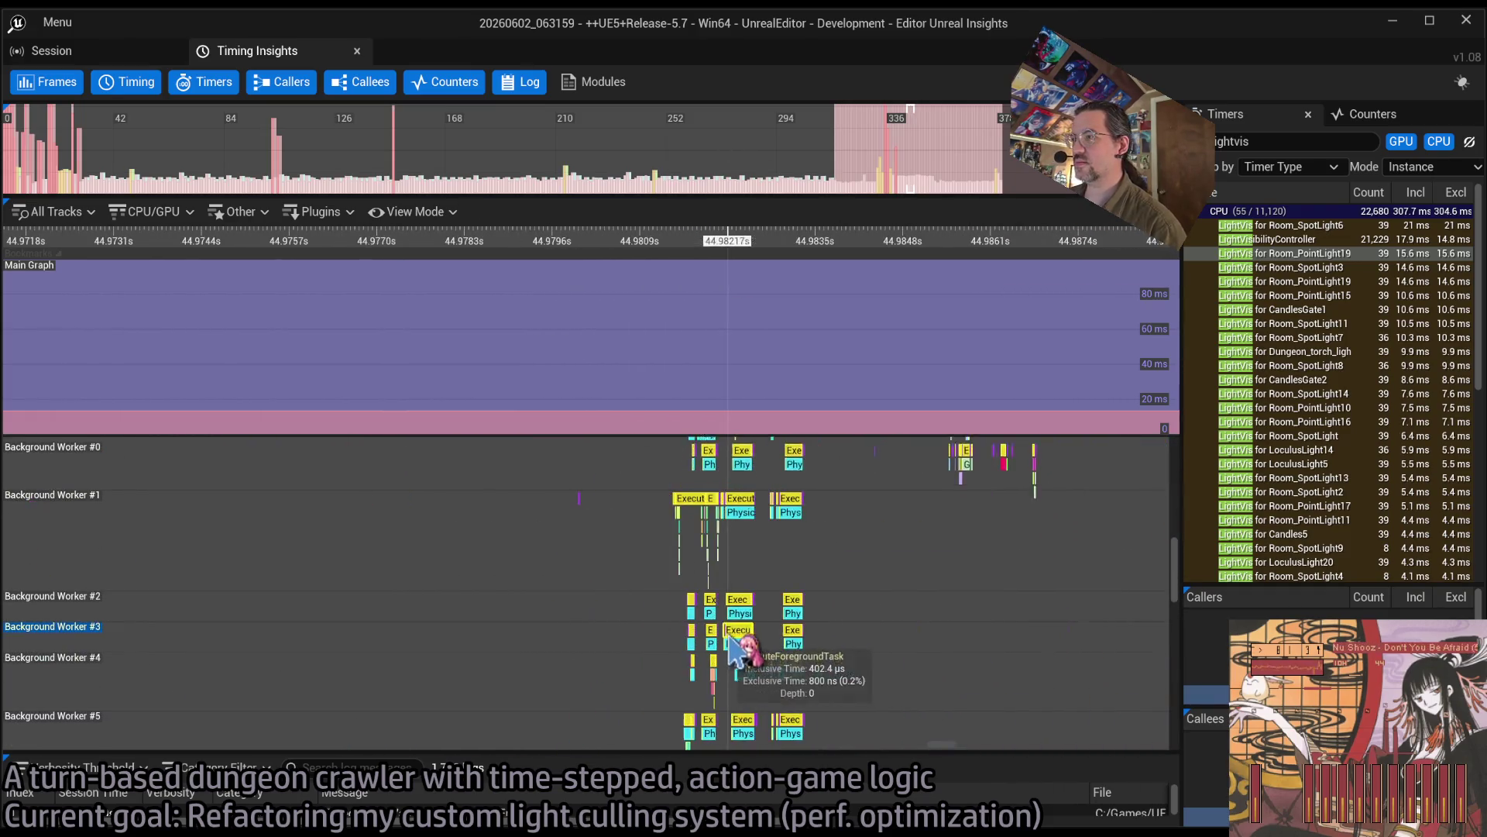
{"action": "scroll", "coordinate": [790, 642], "scroll_direction": "up", "scroll_amount": 10}
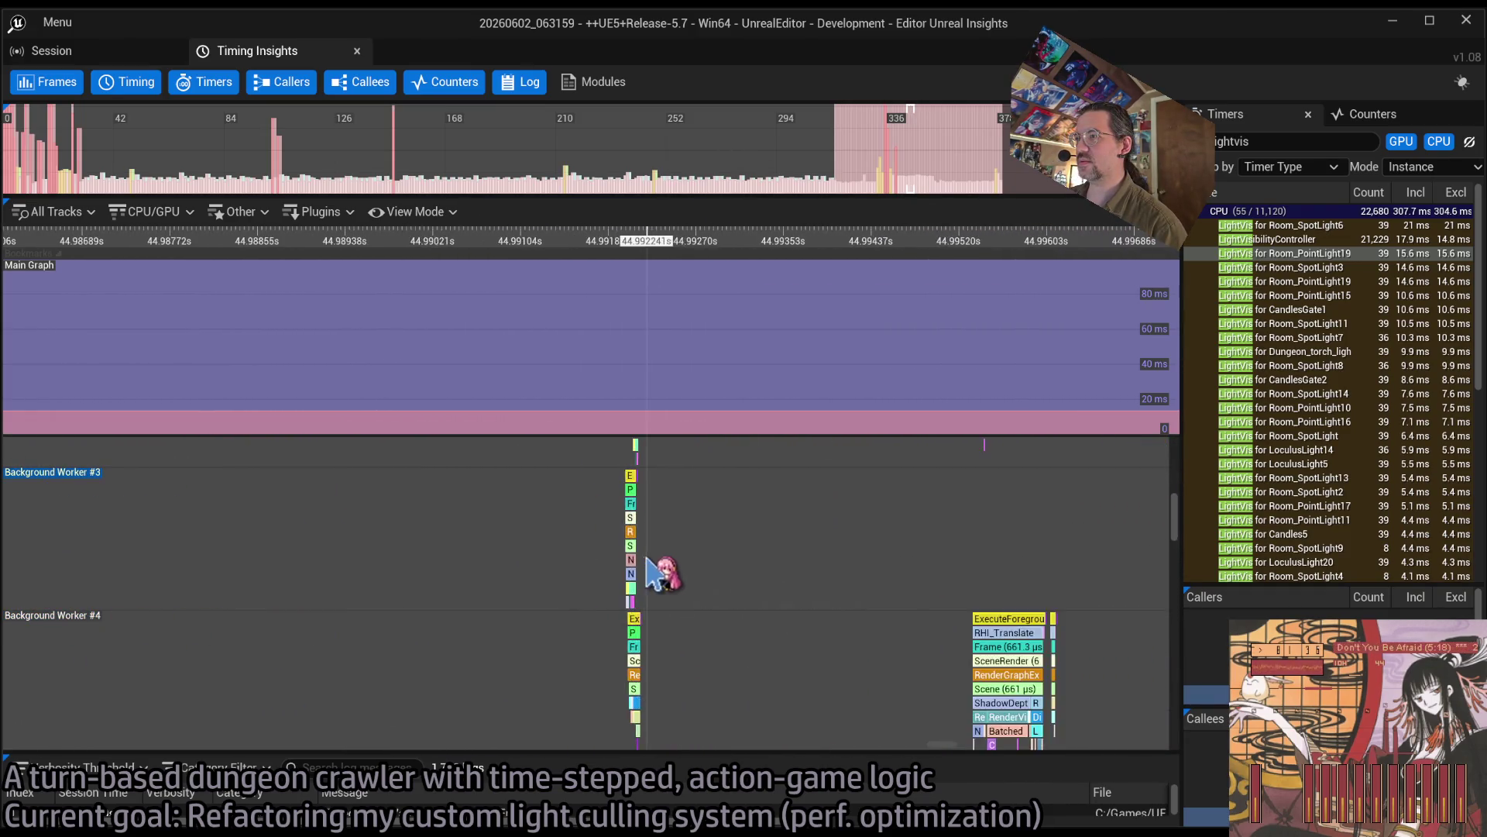
{"action": "scroll", "coordinate": [632, 542], "scroll_direction": "down", "scroll_amount": 5}
Step: Pan across other worker tracks to the render tasks around 45.19 s, then switch to the browser
{"action": "left_click_drag", "start_coordinate": [760, 571], "coordinate": [597, 471]}
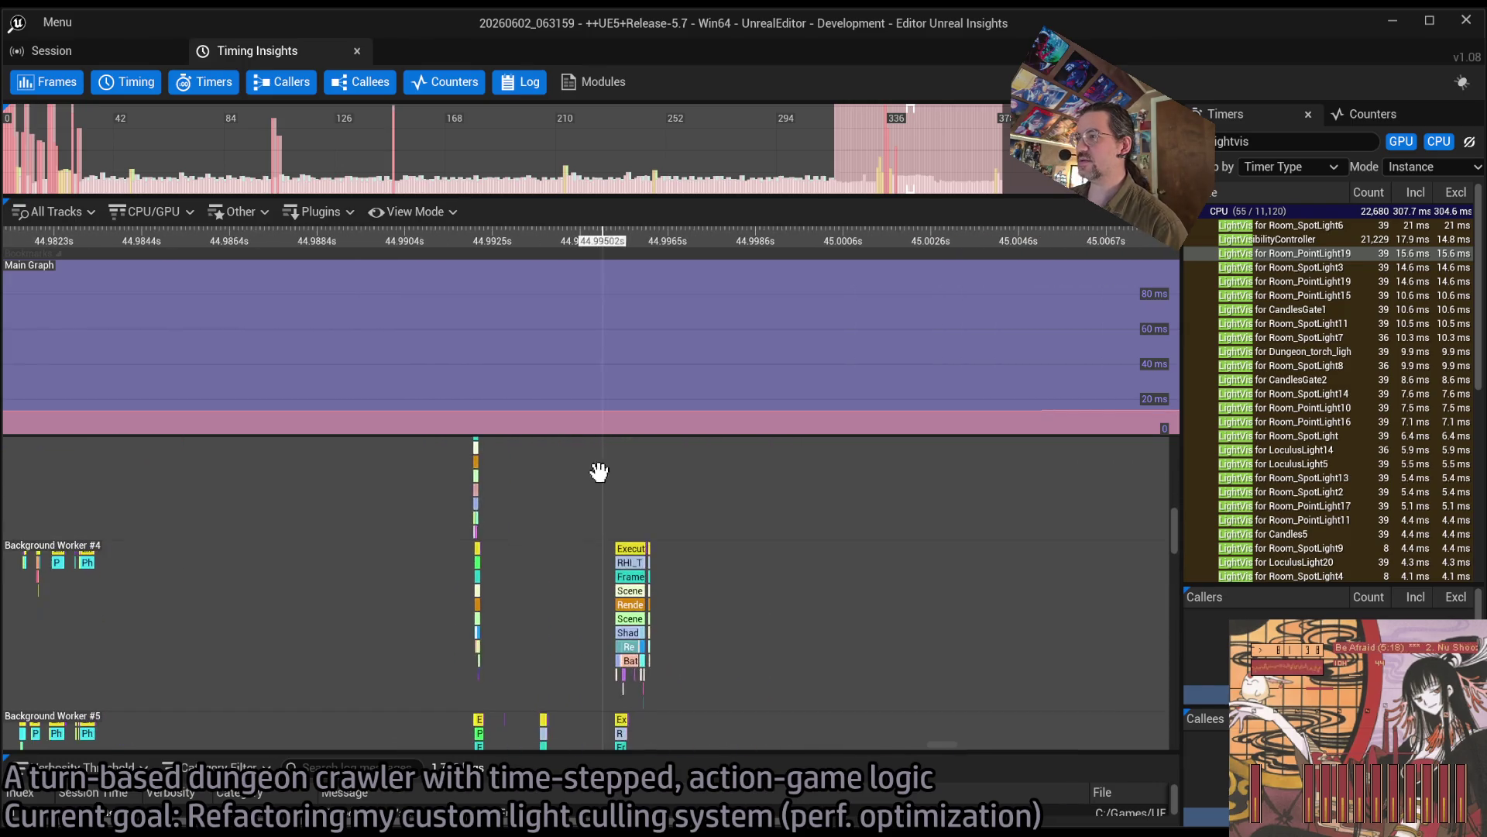
{"action": "scroll", "coordinate": [612, 588], "scroll_direction": "down", "scroll_amount": 15}
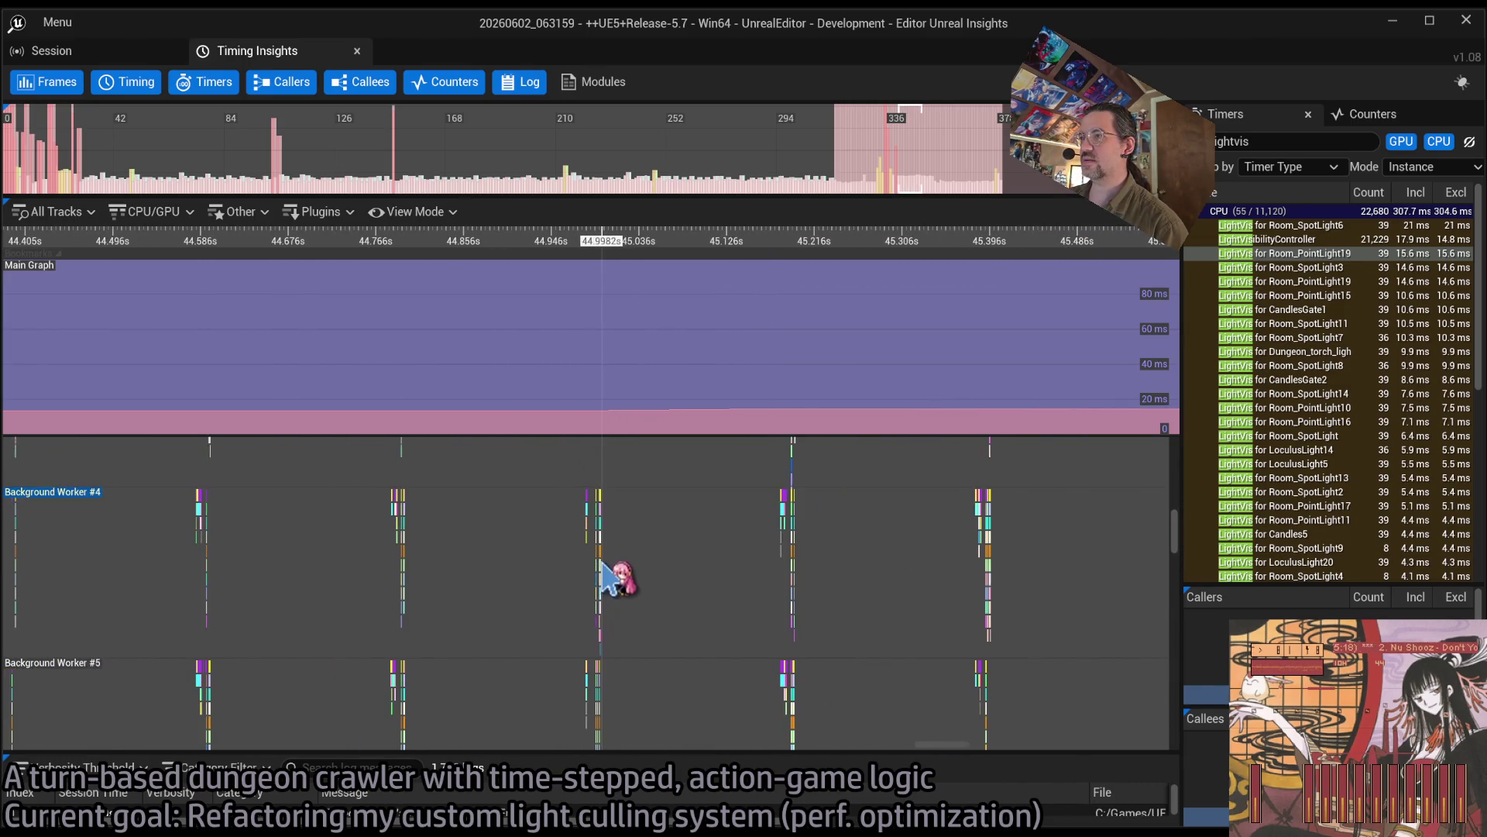
{"action": "scroll", "coordinate": [593, 688], "scroll_direction": "up", "scroll_amount": 12}
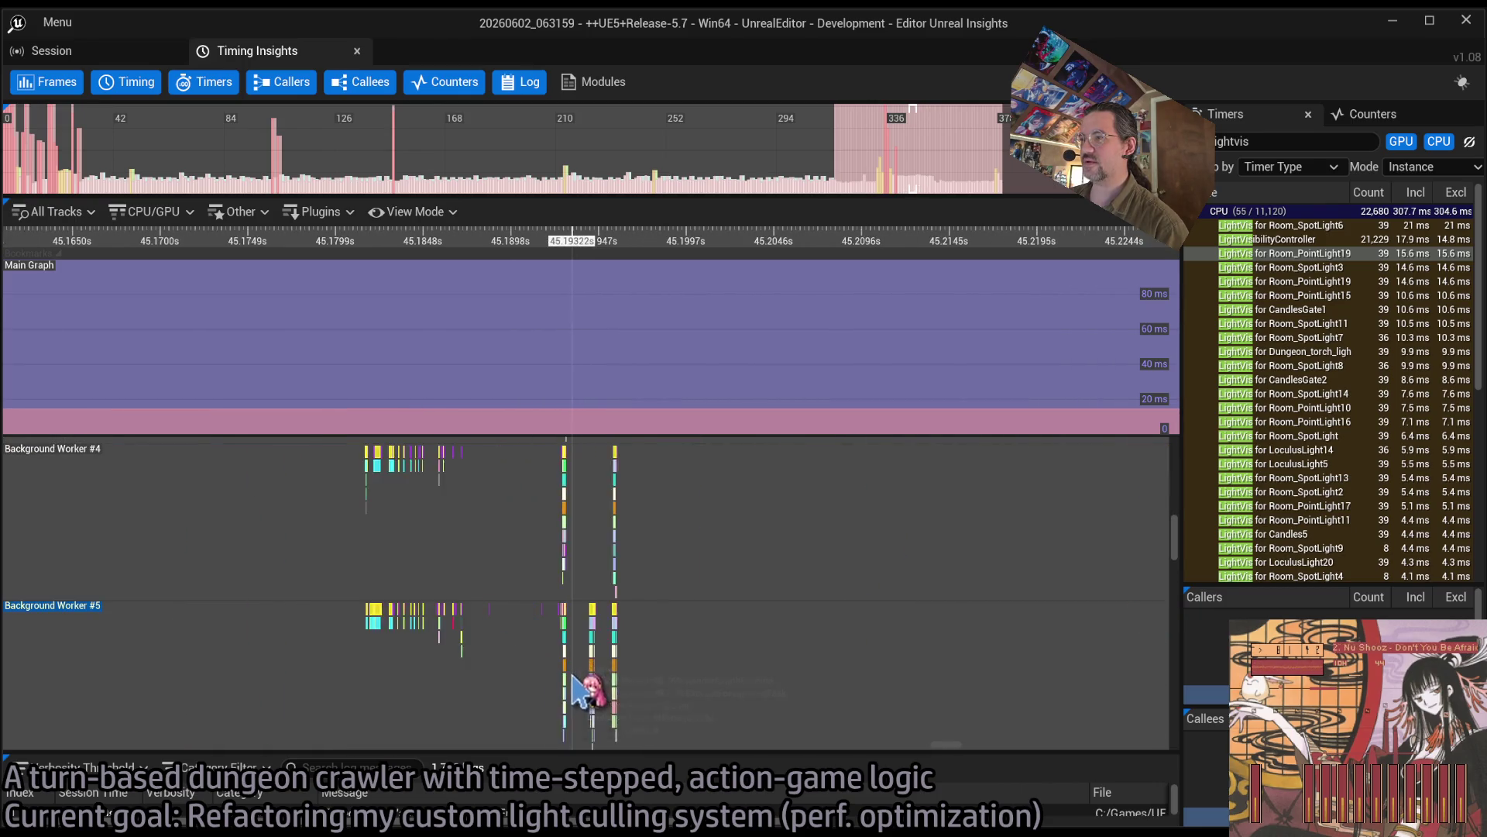
{"action": "left_click_drag", "start_coordinate": [1175, 539], "coordinate": [1174, 685]}
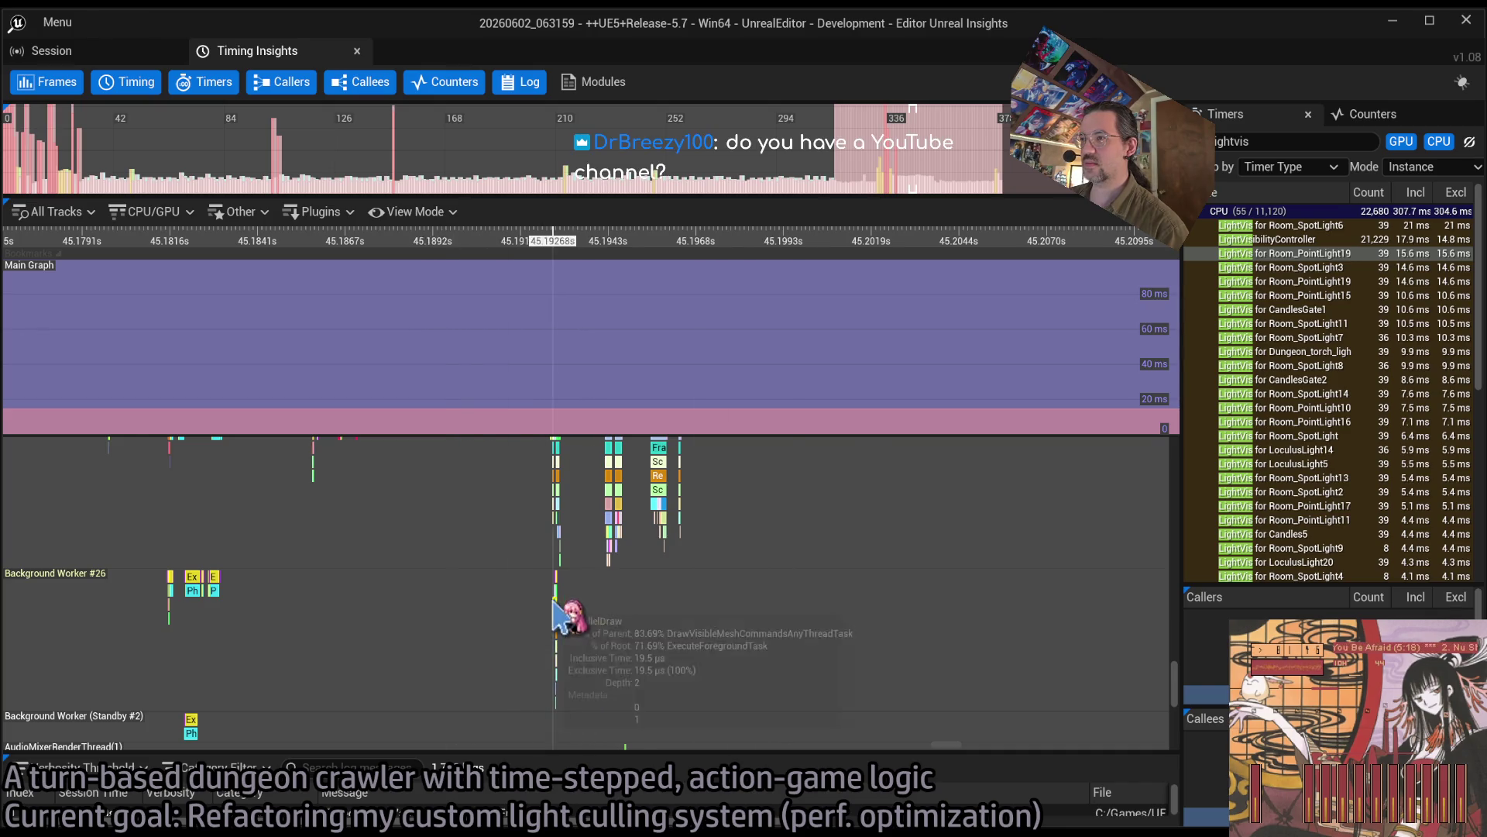
{"action": "scroll", "coordinate": [504, 654], "scroll_direction": "up", "scroll_amount": 15}
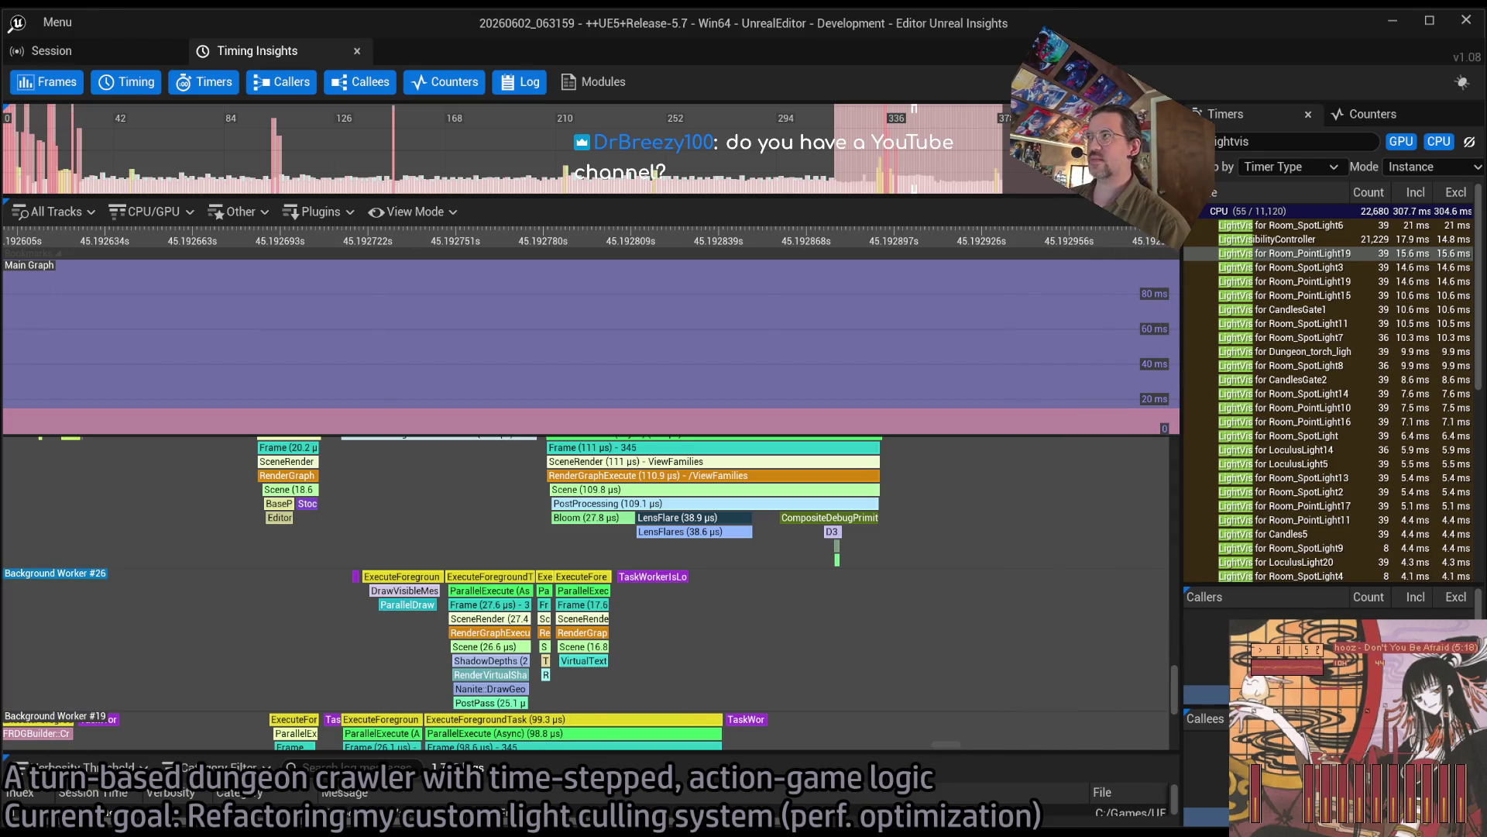
{"action": "key", "text": "alt+Tab"}
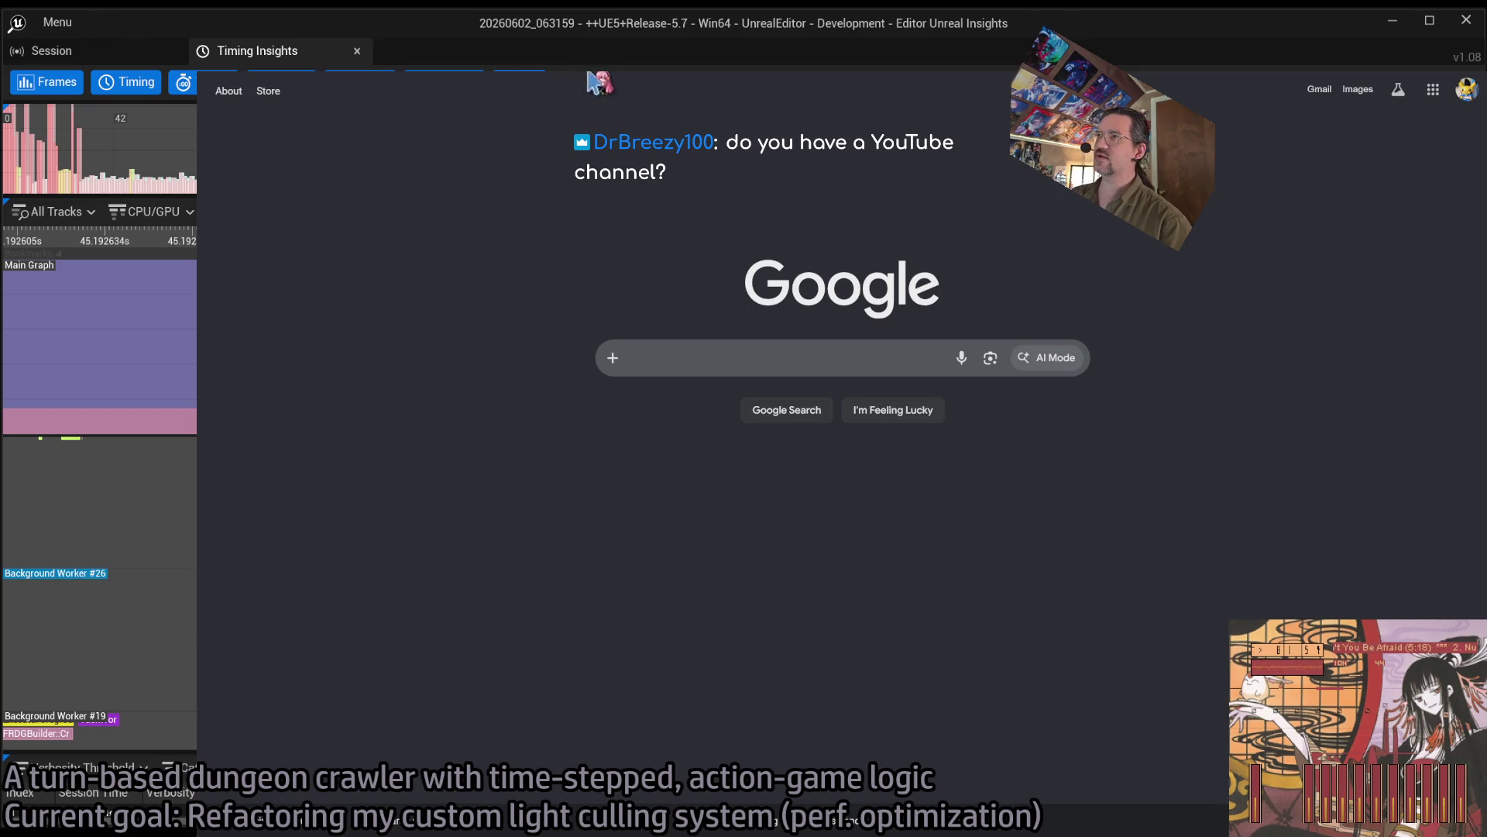
Step: Open YouTube from the address-bar suggestions, go to Your channel, then hide the browser
{"action": "key", "text": "ctrl+l"}
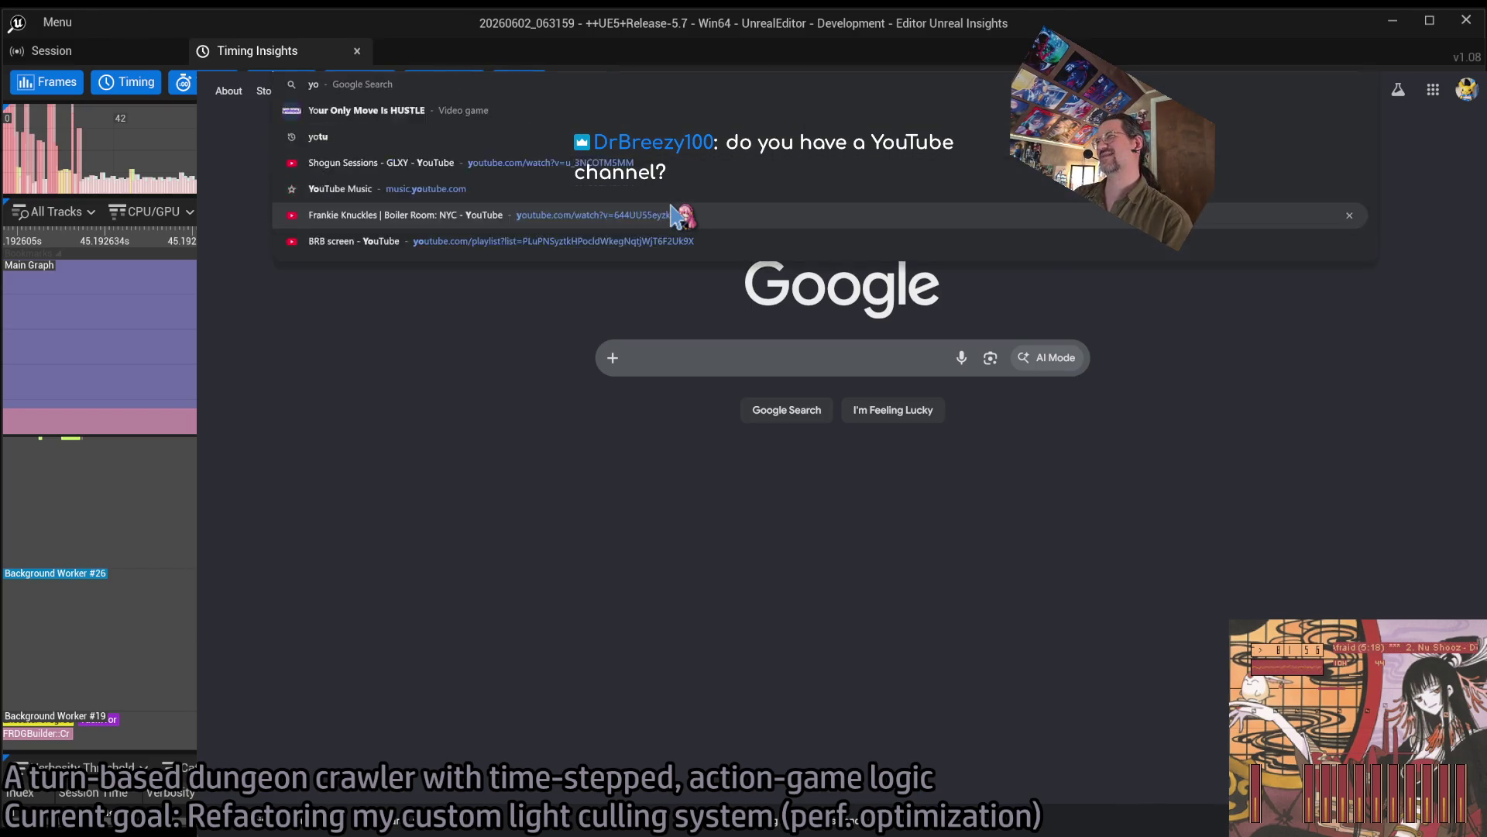
{"action": "left_click", "coordinate": [682, 215]}
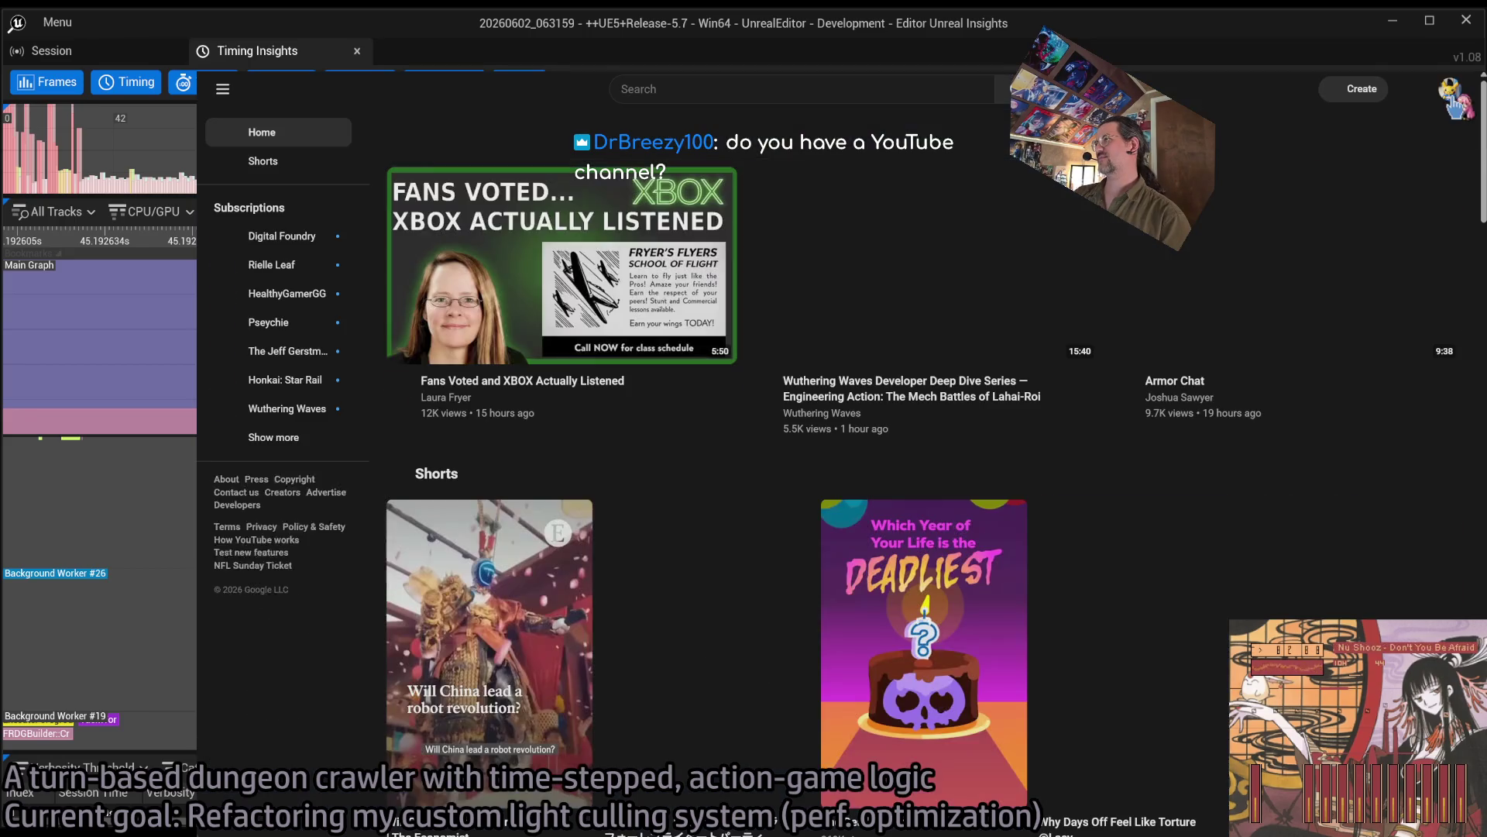
{"action": "left_click", "coordinate": [1454, 95]}
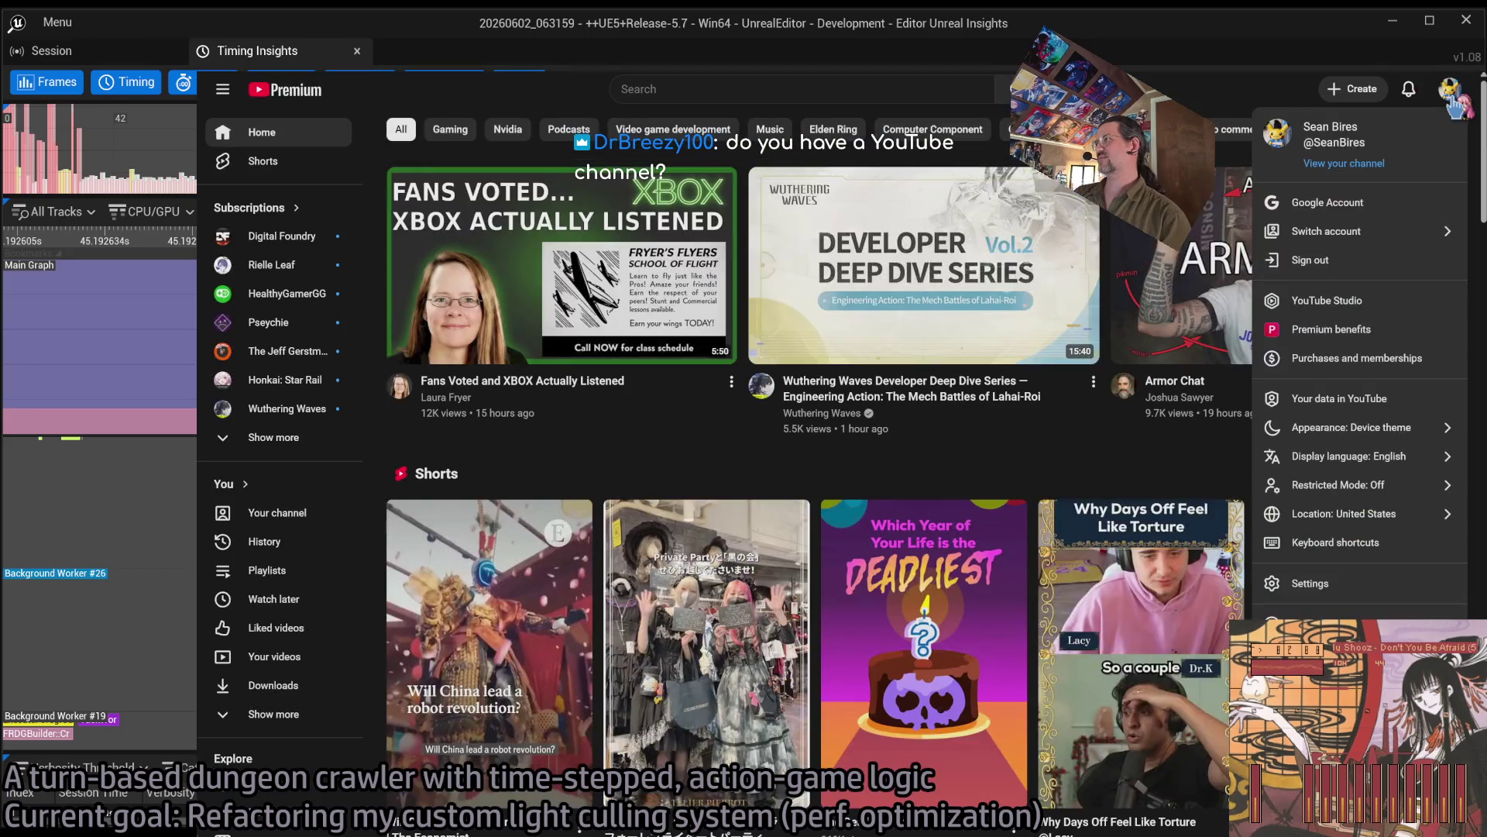
{"action": "left_click", "coordinate": [1382, 164]}
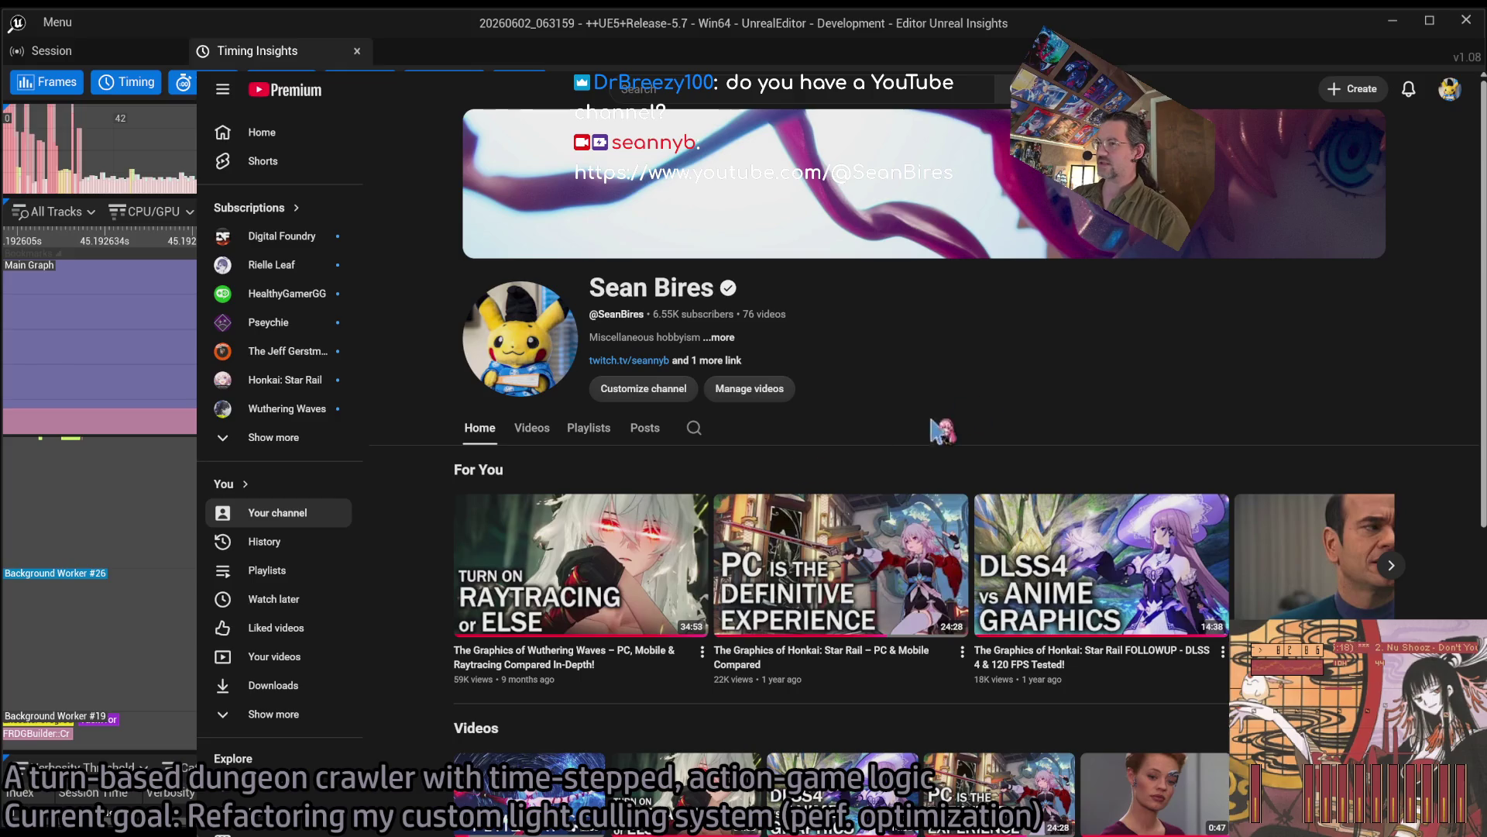
{"action": "key", "text": "alt+Tab"}
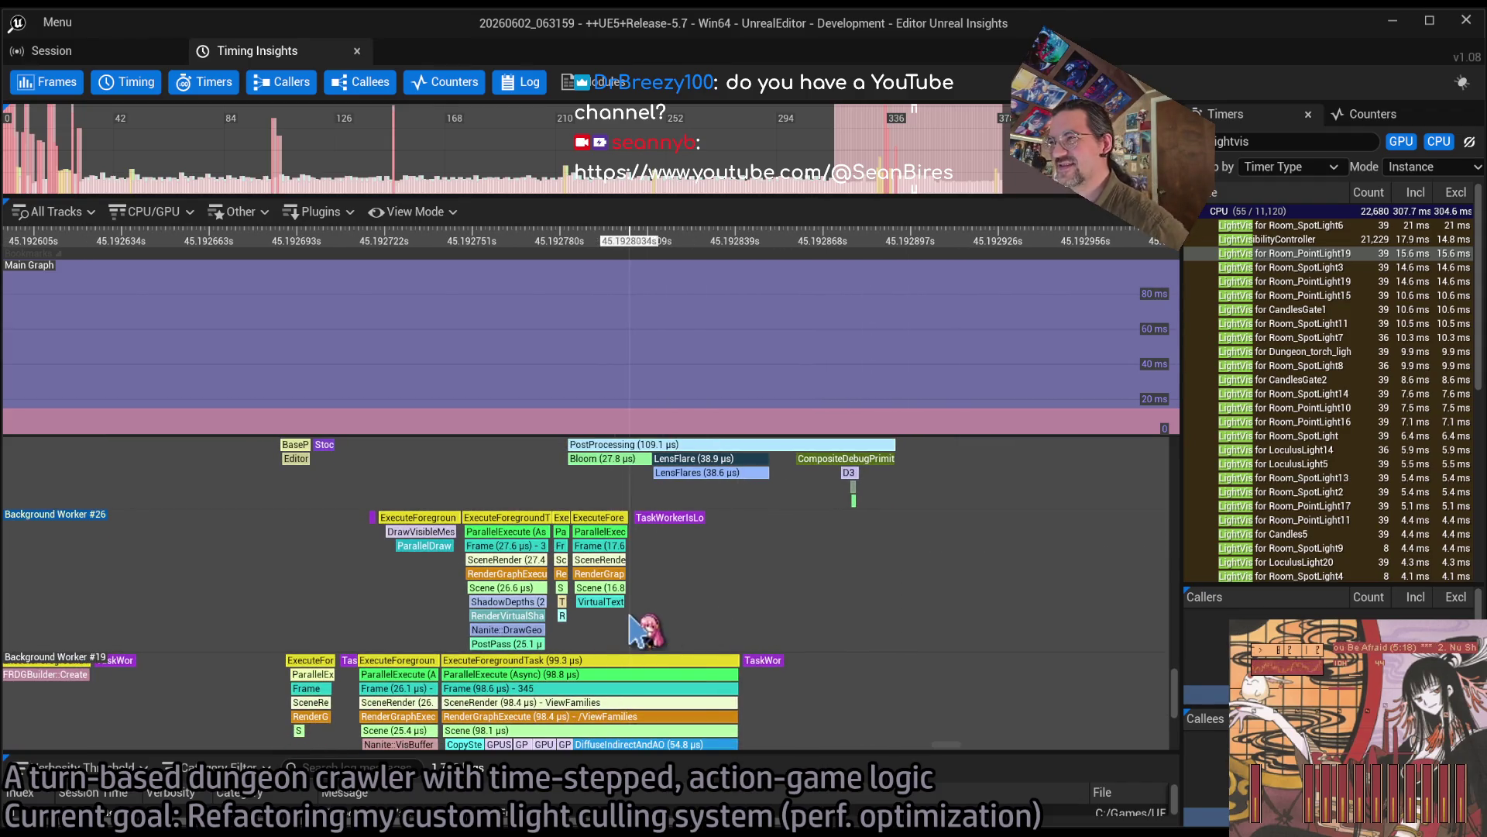
Step: Pan through Background Workers #21, #23, #26 and #19 to inspect render tasks, then close Unreal Insights
{"action": "left_click_drag", "start_coordinate": [664, 455], "coordinate": [717, 512]}
{"action": "left_click_drag", "start_coordinate": [633, 705], "coordinate": [607, 574]}
{"action": "left_click_drag", "start_coordinate": [683, 707], "coordinate": [680, 702]}
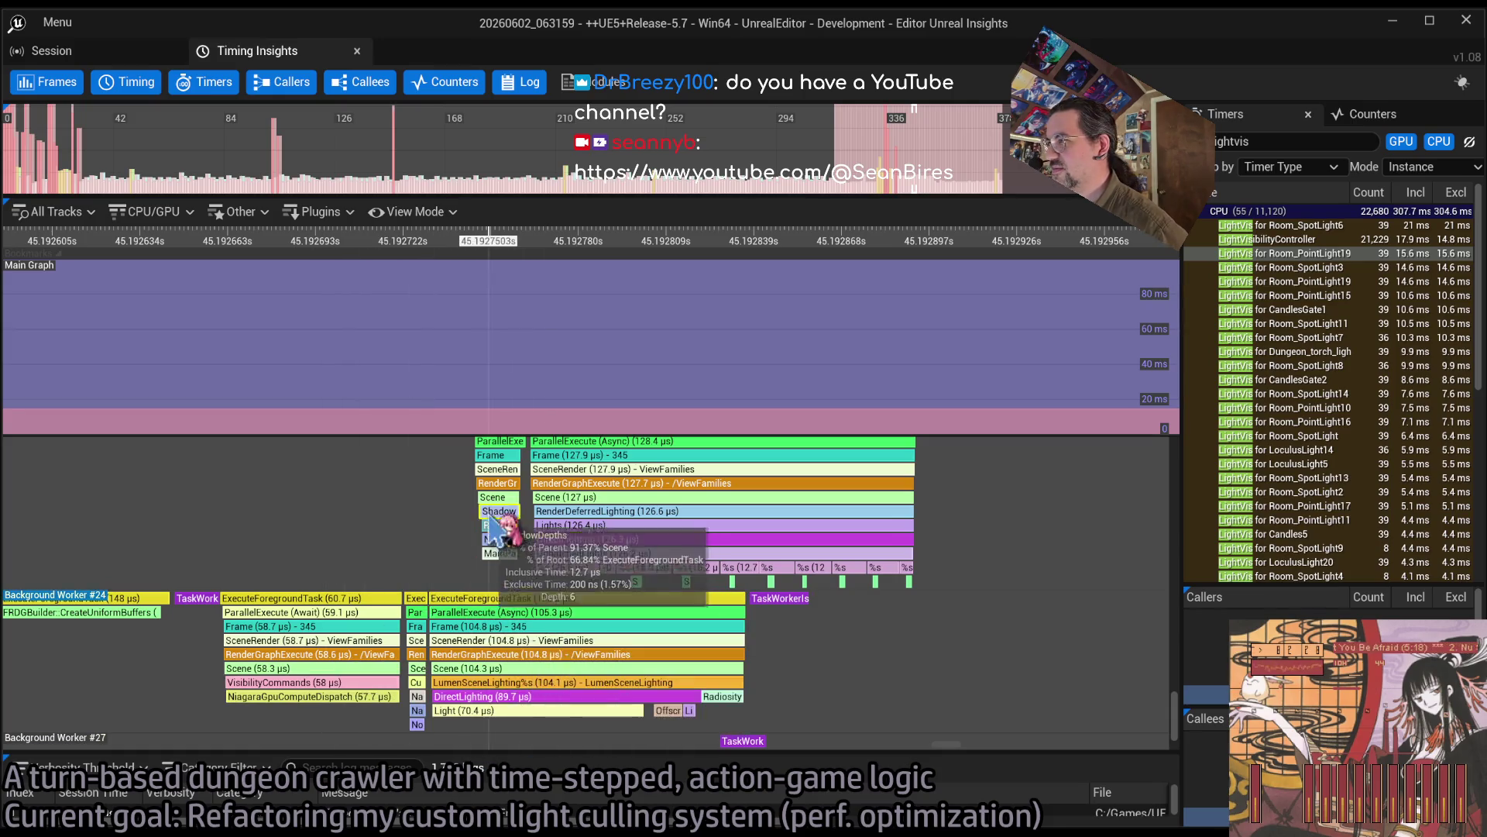
{"action": "scroll", "coordinate": [511, 542], "scroll_direction": "down", "scroll_amount": 5}
{"action": "mouse_move", "coordinate": [554, 684]}
{"action": "left_mouse_down"}
{"action": "mouse_move", "coordinate": [535, 542]}
{"action": "mouse_move", "coordinate": [514, 581]}
{"action": "mouse_move", "coordinate": [521, 557]}
{"action": "mouse_move", "coordinate": [487, 585]}
{"action": "mouse_move", "coordinate": [490, 613]}
{"action": "left_mouse_up"}
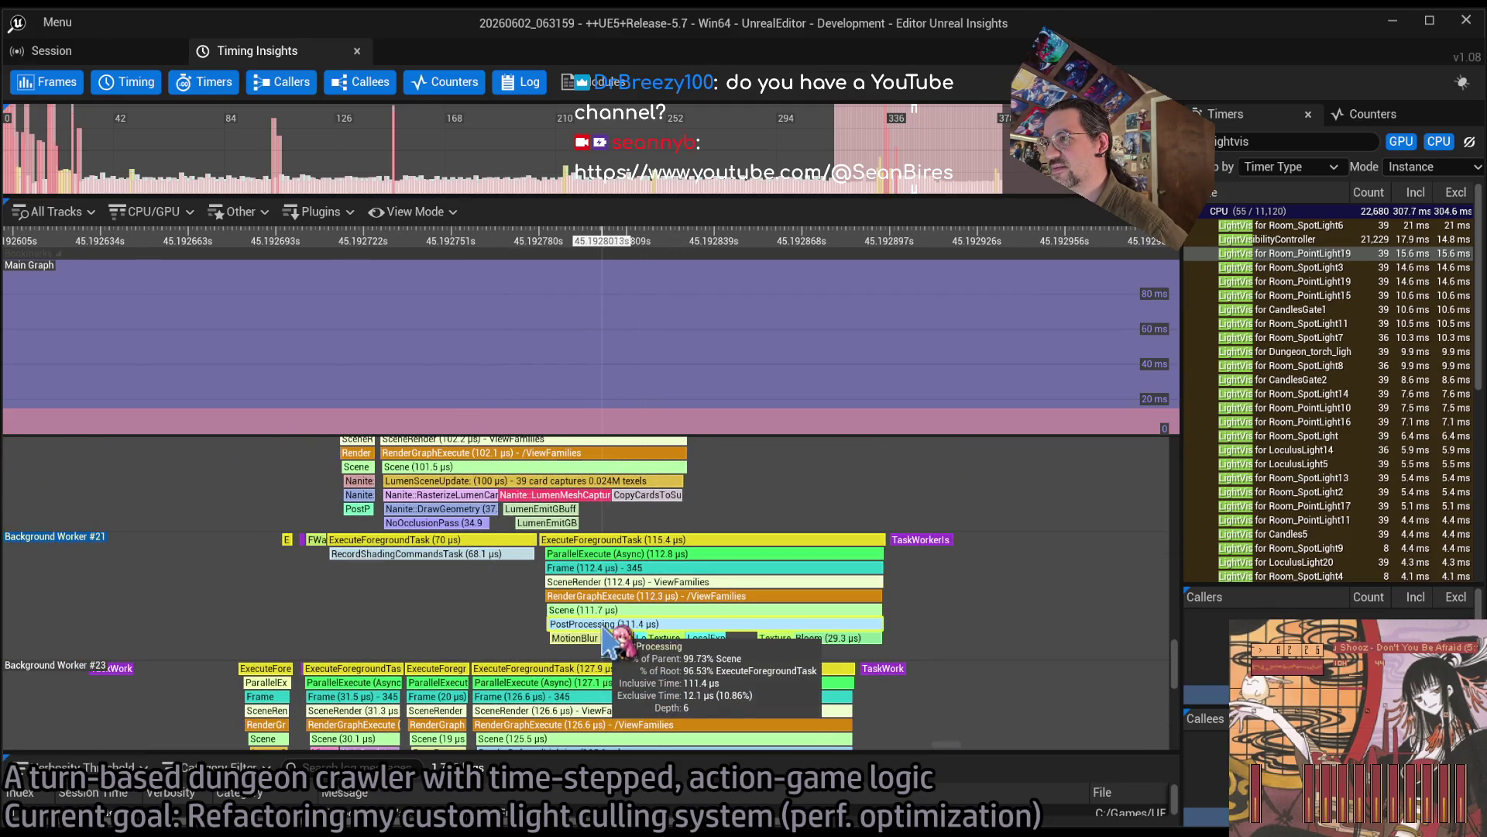
{"action": "mouse_move", "coordinate": [513, 608]}
{"action": "left_mouse_down"}
{"action": "mouse_move", "coordinate": [581, 415]}
{"action": "mouse_move", "coordinate": [548, 608]}
{"action": "mouse_move", "coordinate": [494, 637]}
{"action": "mouse_move", "coordinate": [508, 600]}
{"action": "mouse_move", "coordinate": [542, 590]}
{"action": "left_mouse_up"}
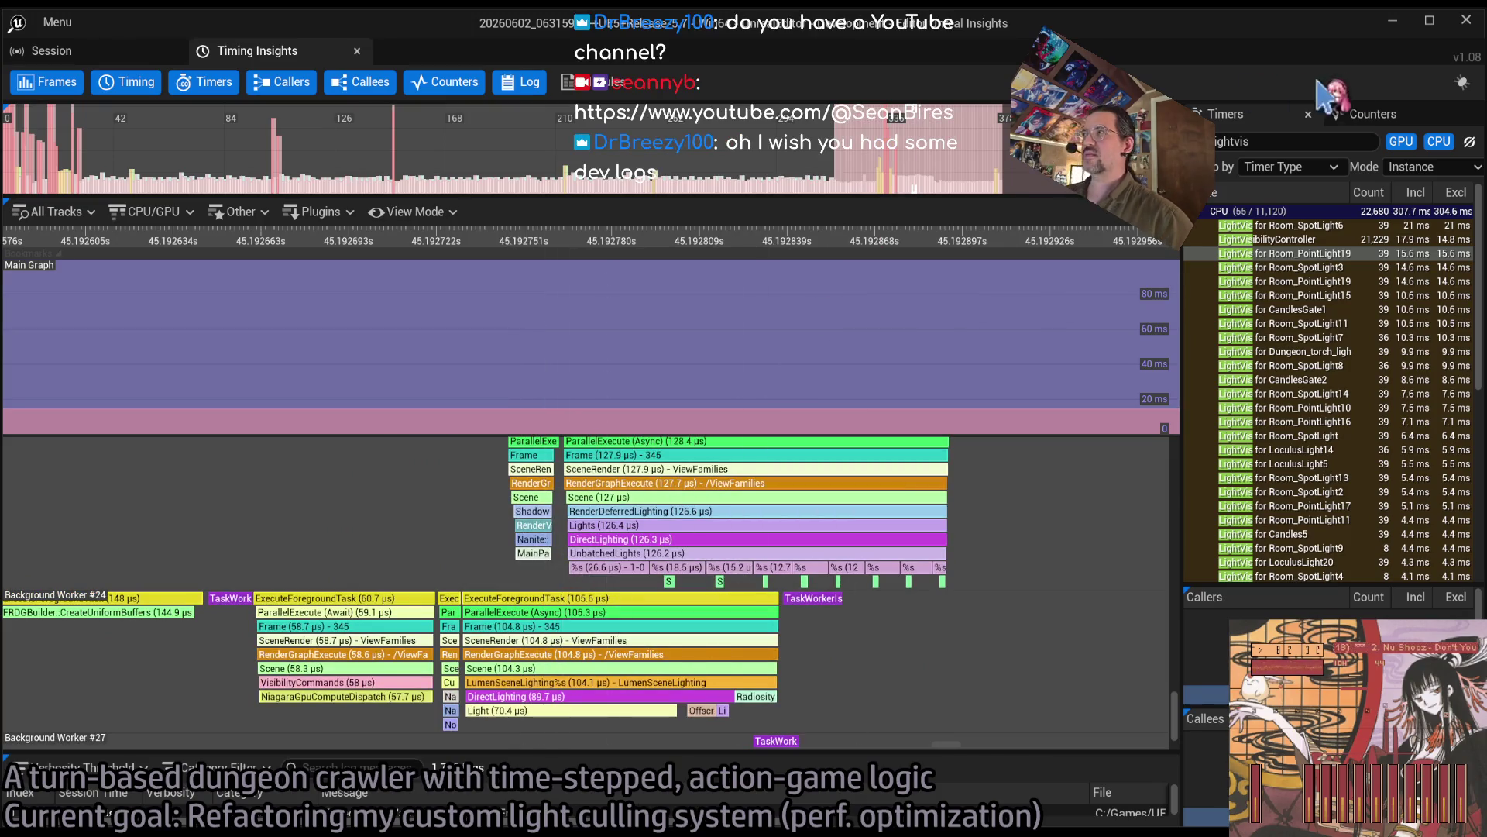
{"action": "left_click", "coordinate": [1467, 20]}
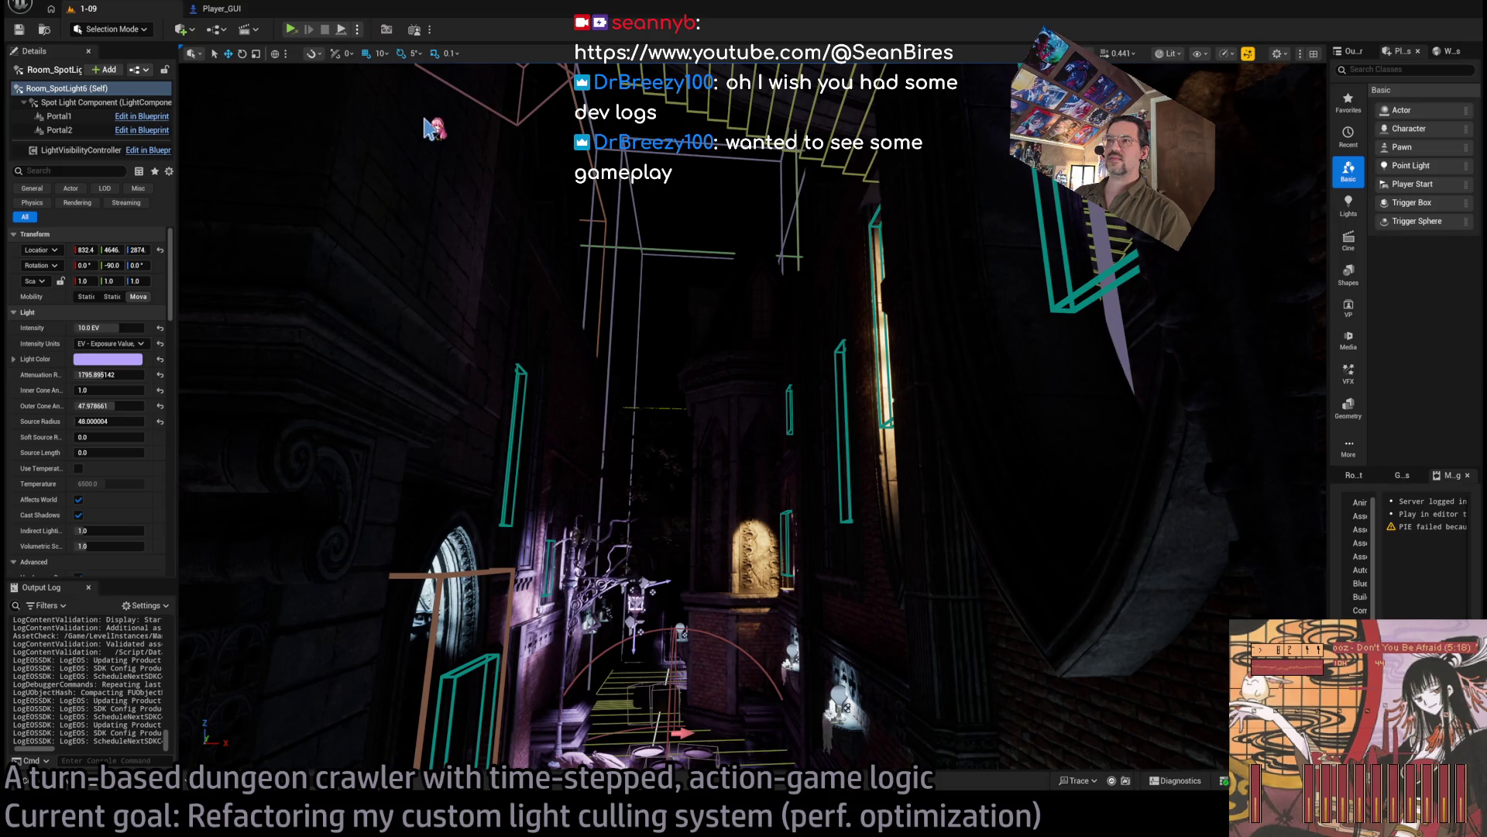
Step: Briefly playtest level 1-09 with Alt+P, stop, and orbit toward the spotlight cone by the Exit door
{"action": "key", "text": "alt+p"}
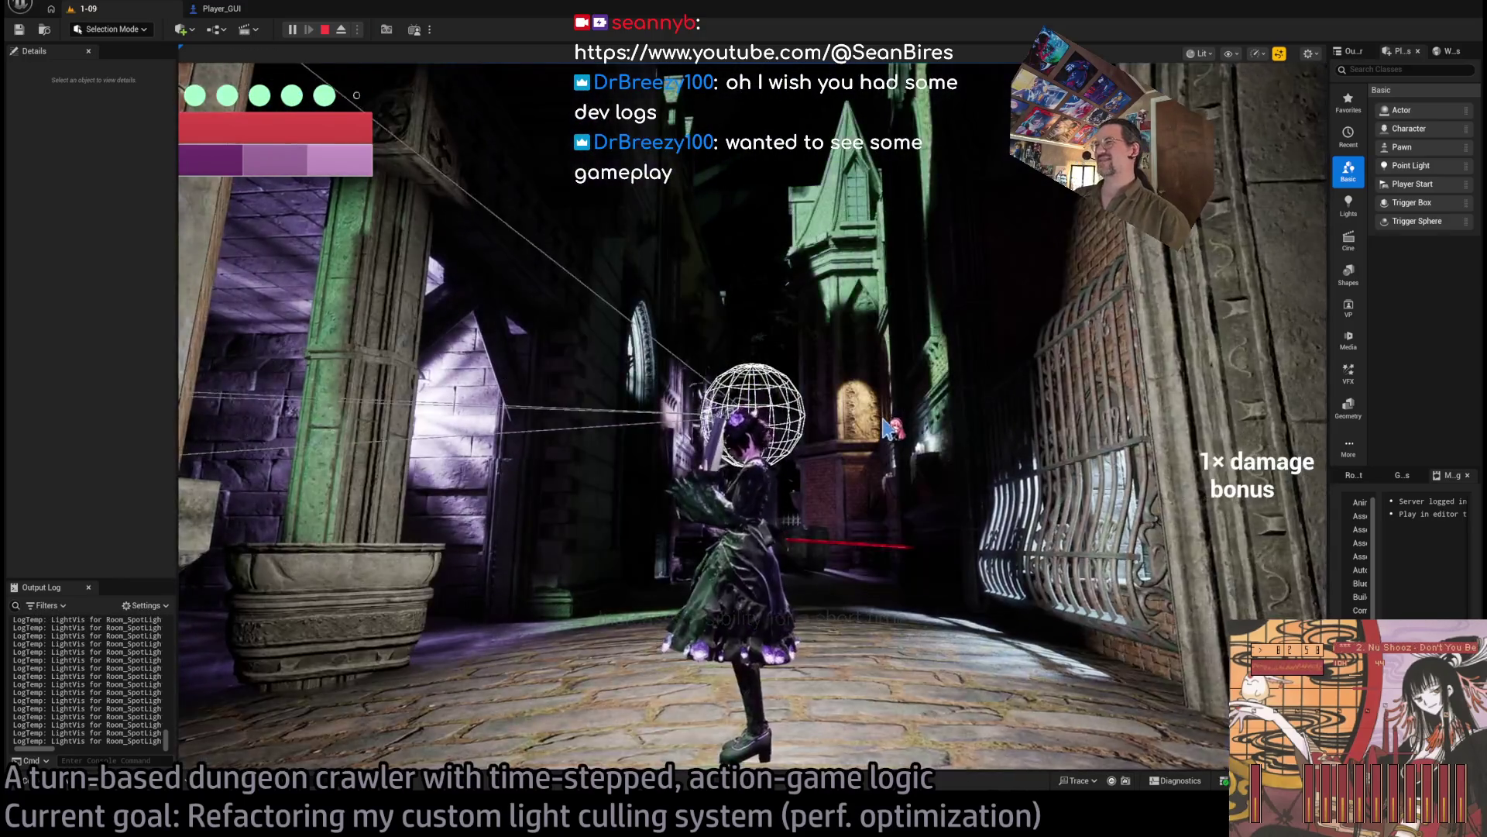
{"action": "left_click", "coordinate": [887, 427]}
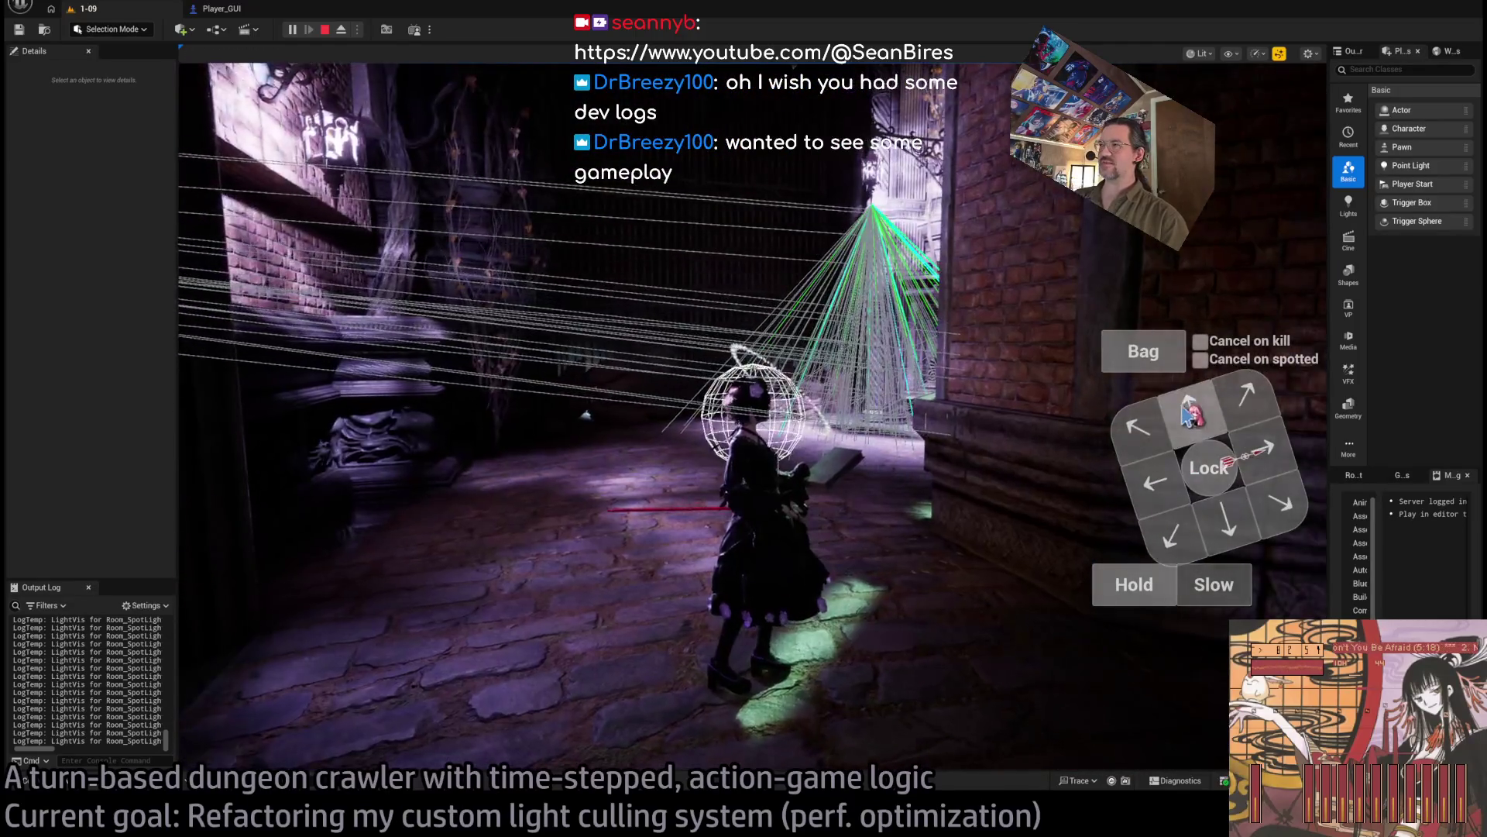
{"action": "left_click", "coordinate": [1189, 415]}
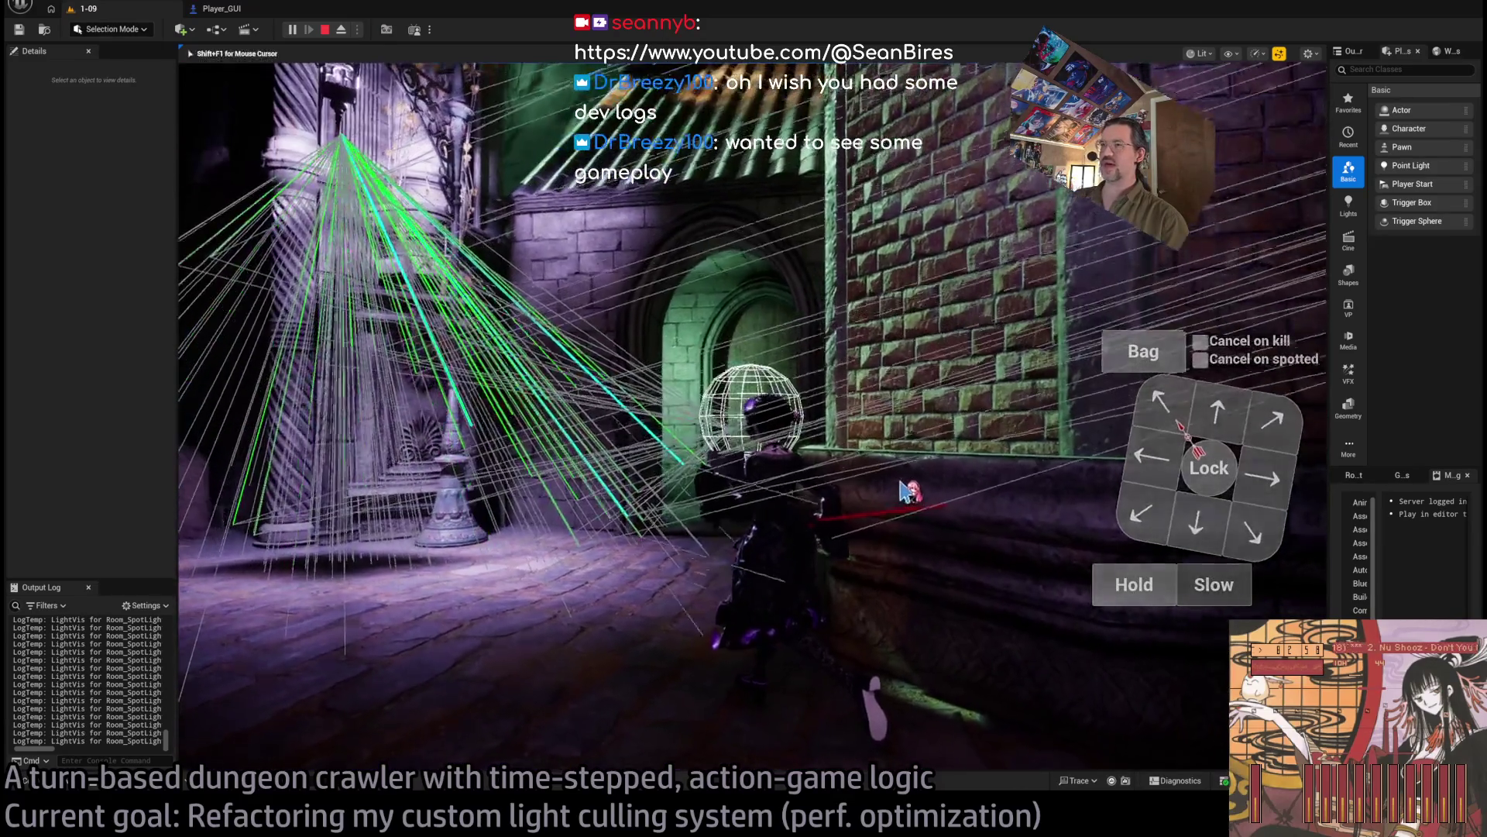
{"action": "key", "text": "Escape"}
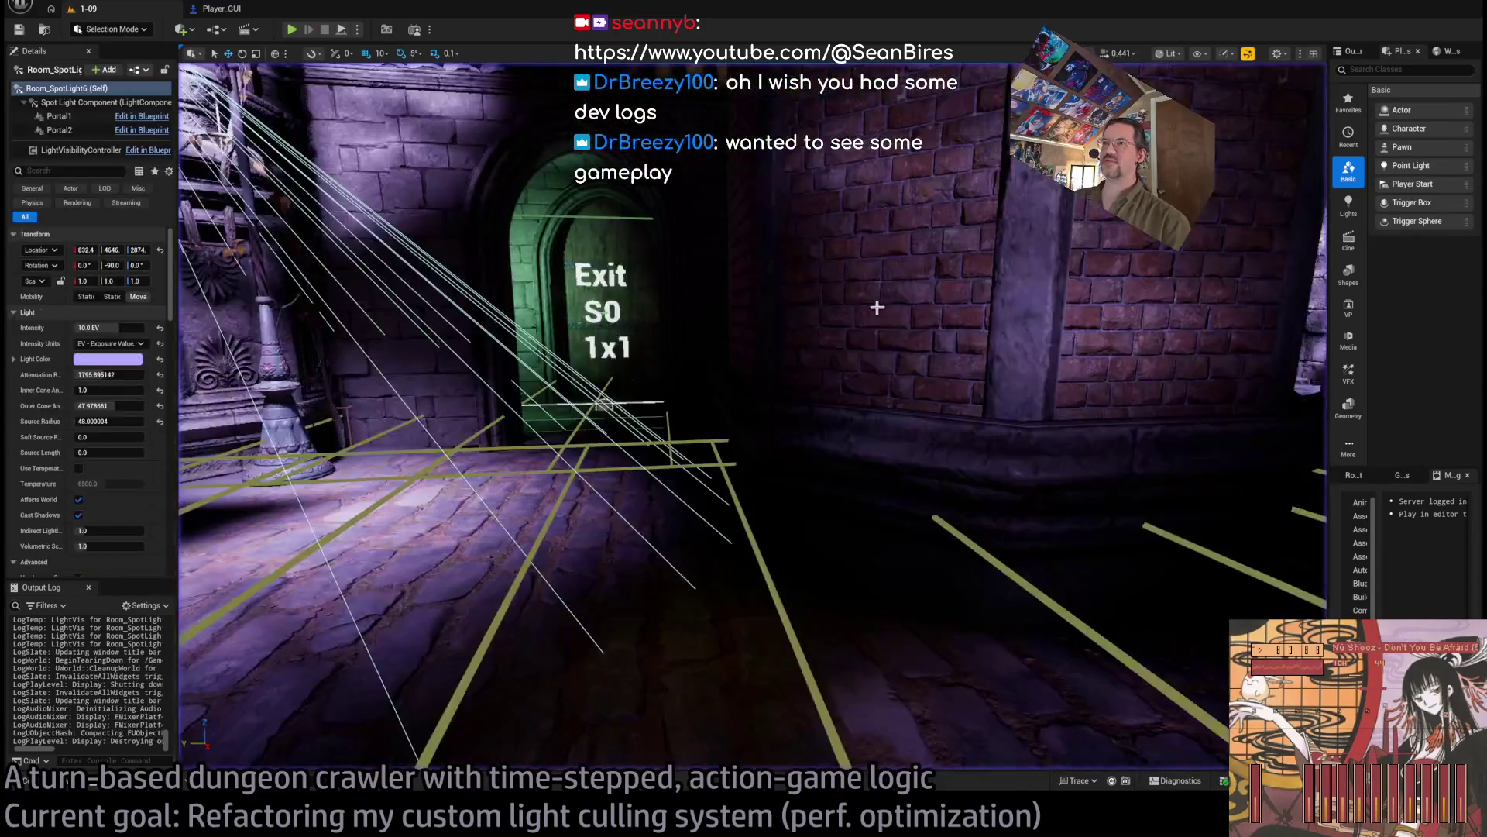
{"action": "left_click_drag", "start_coordinate": [877, 307], "coordinate": [858, 309]}
{"action": "scroll", "coordinate": [47, 424], "scroll_direction": "down", "scroll_amount": 10}
Step: Turn off Debug Light Visibility on Room_SpotLight6, then end the 1-09 playtest
{"action": "scroll", "coordinate": [47, 425], "scroll_direction": "up", "scroll_amount": 8}
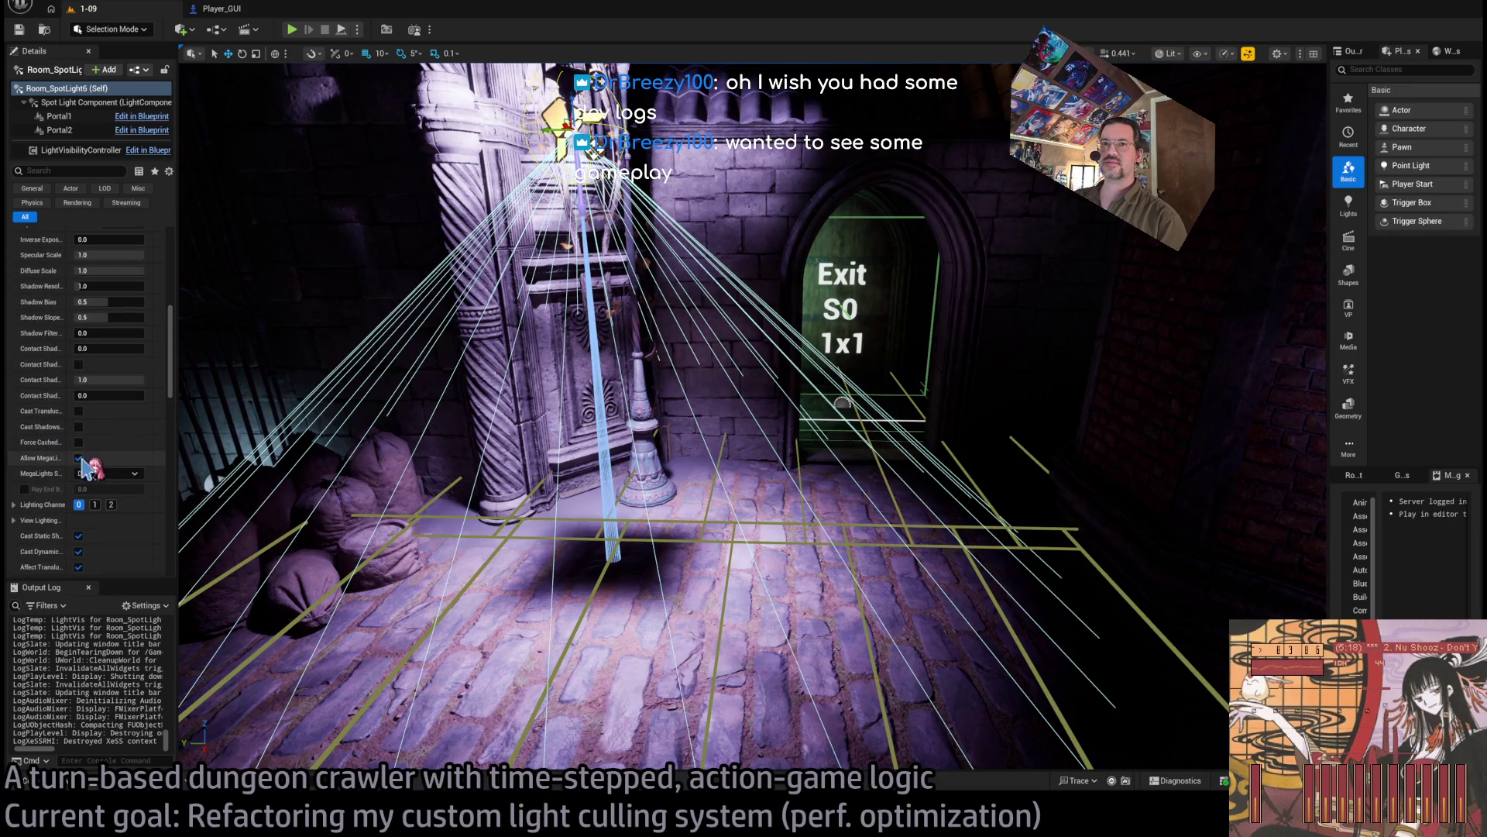
{"action": "scroll", "coordinate": [86, 464], "scroll_direction": "down", "scroll_amount": 5}
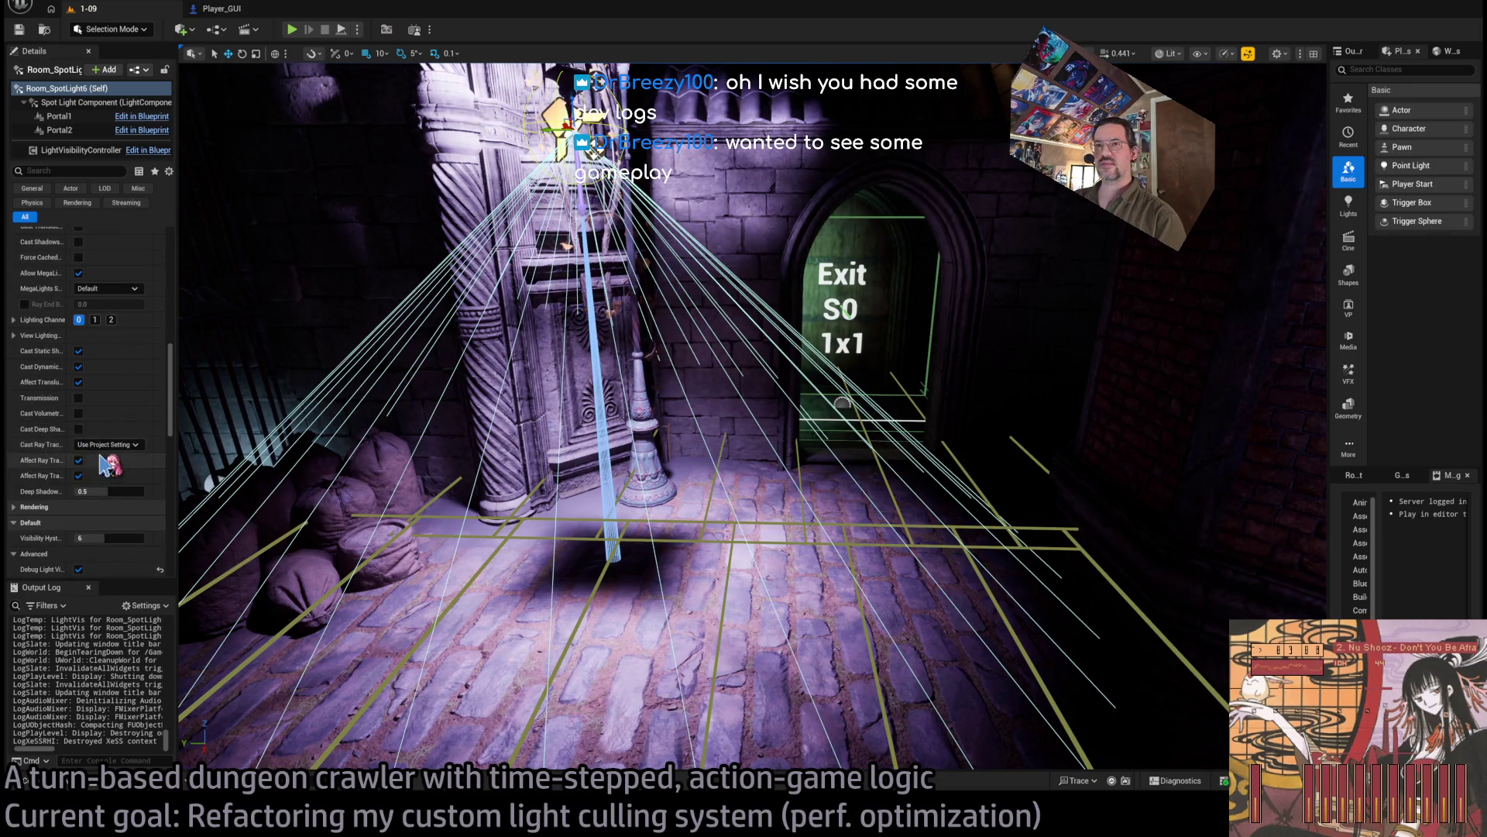
{"action": "scroll", "coordinate": [101, 459], "scroll_direction": "down", "scroll_amount": 3}
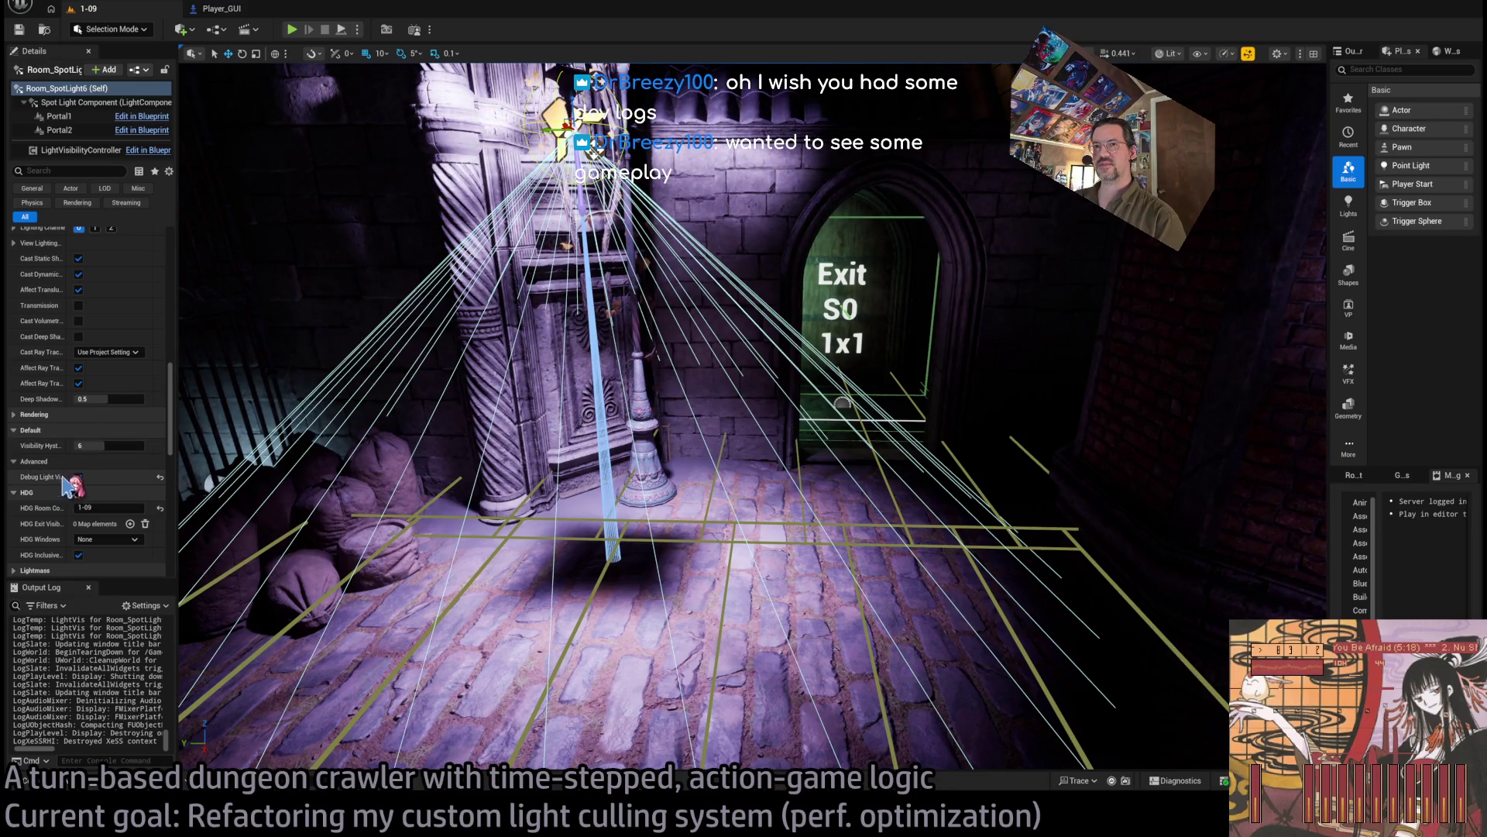
{"action": "left_click", "coordinate": [78, 477]}
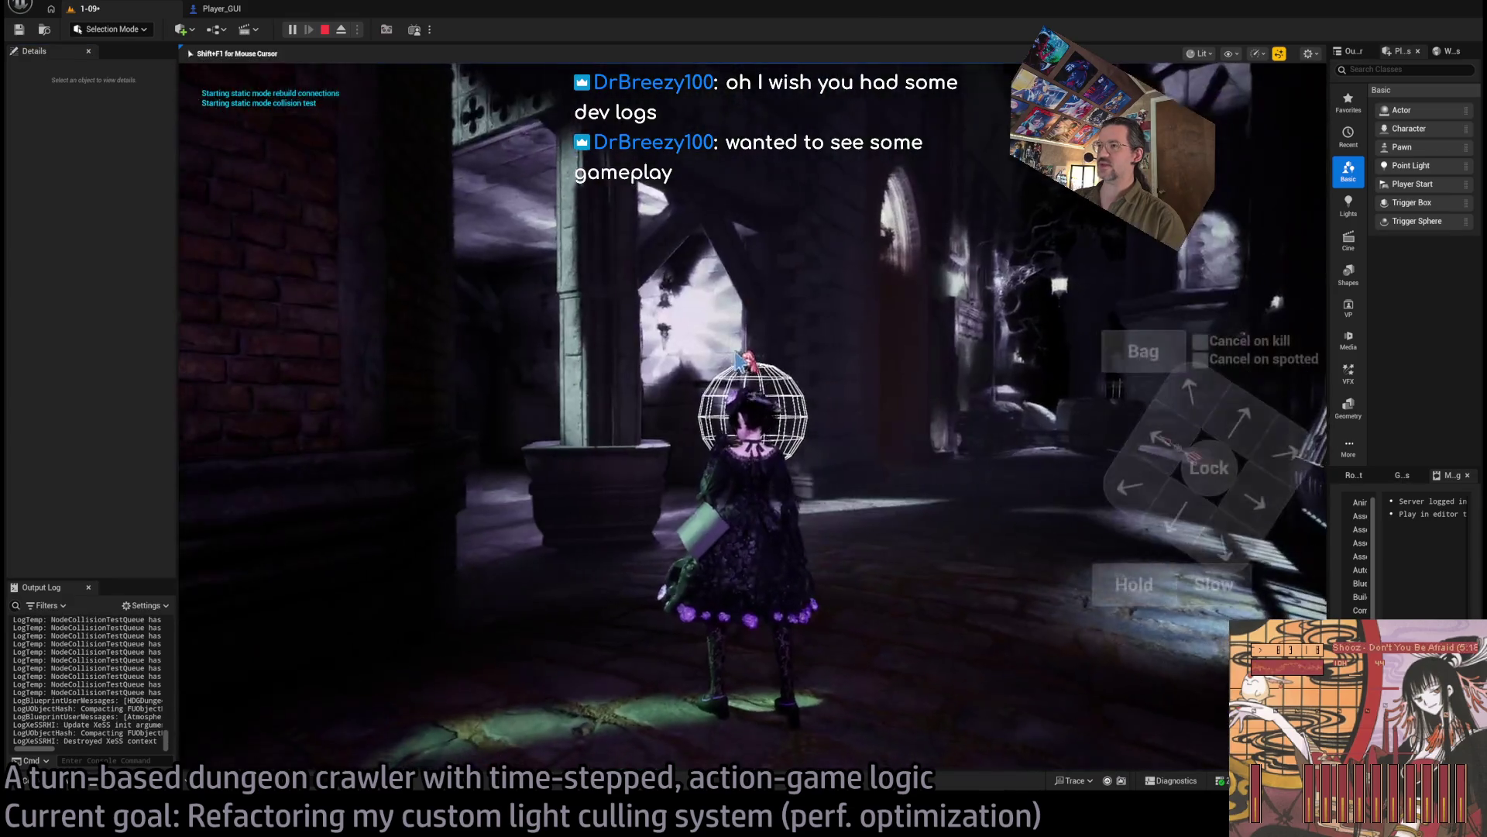
{"action": "key", "text": "Escape"}
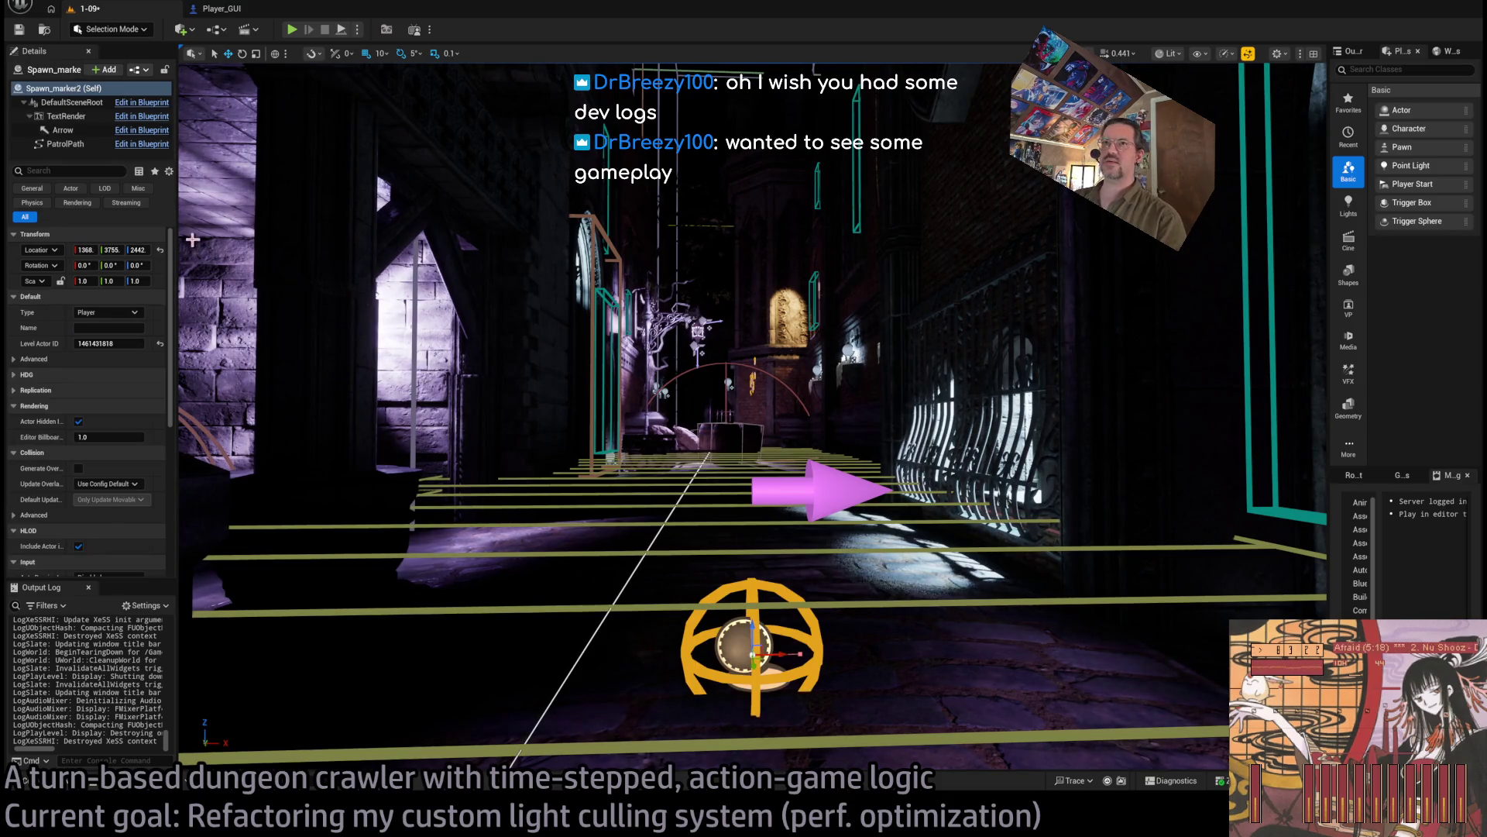
Step: Widen the Details property list, then start and stop a quick playtest
{"action": "mouse_move", "coordinate": [179, 256]}
{"action": "left_mouse_down"}
{"action": "mouse_move", "coordinate": [272, 258]}
{"action": "mouse_move", "coordinate": [229, 258]}
{"action": "mouse_move", "coordinate": [254, 258]}
{"action": "left_mouse_up"}
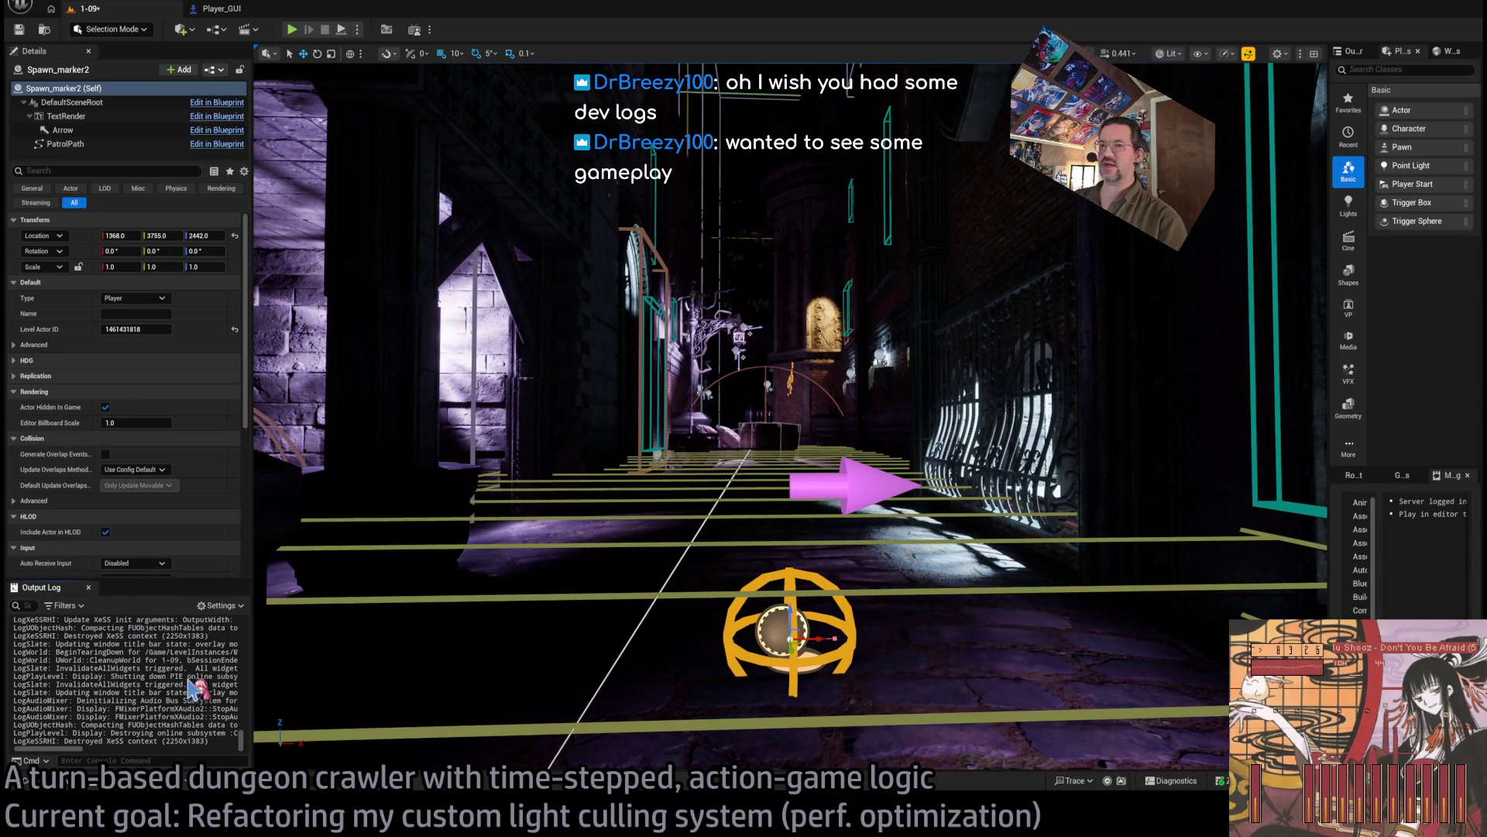
{"action": "scroll", "coordinate": [193, 472], "scroll_direction": "down", "scroll_amount": 5}
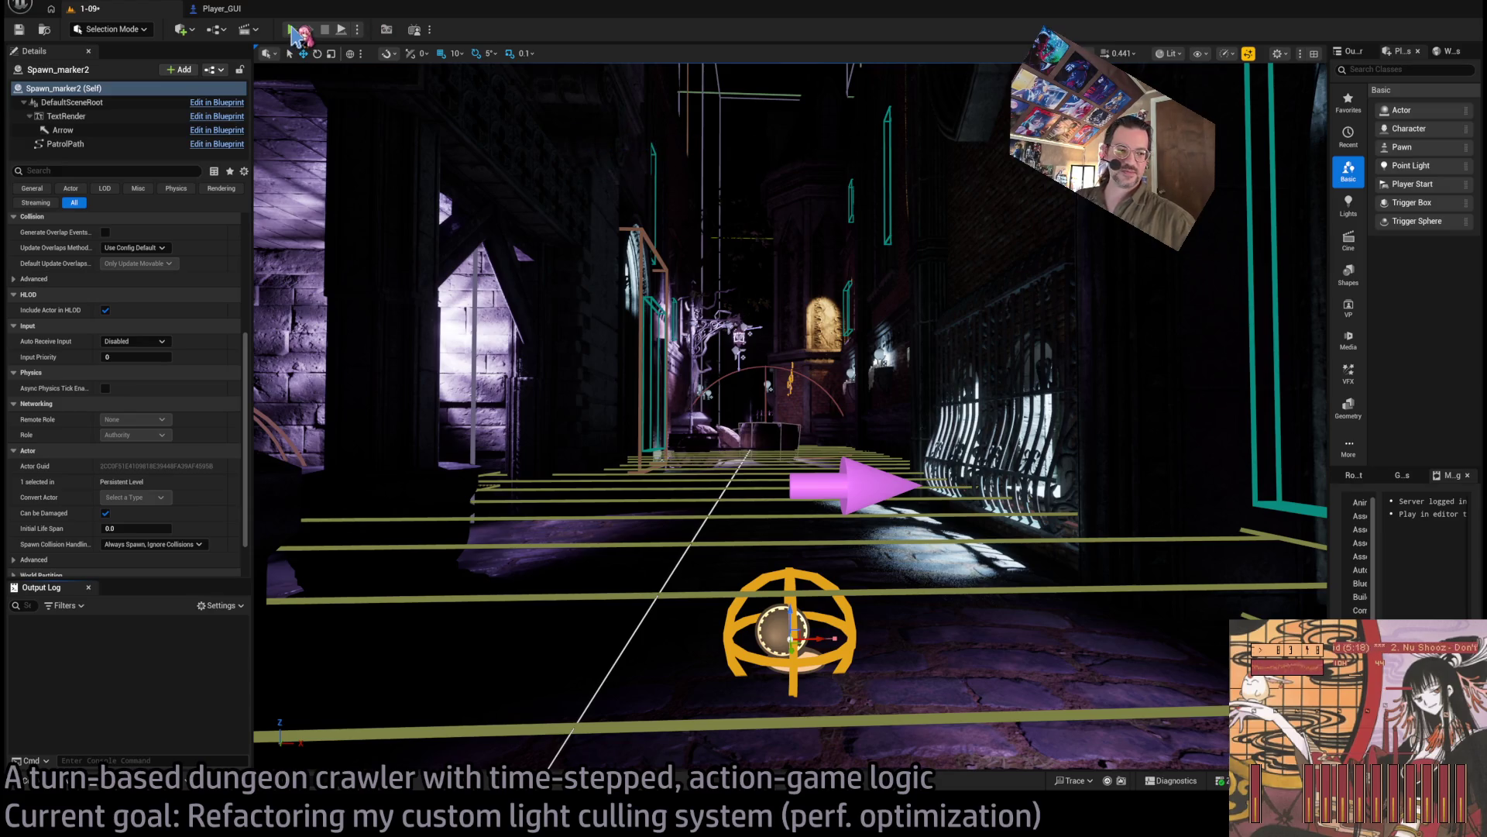
{"action": "left_click", "coordinate": [293, 30]}
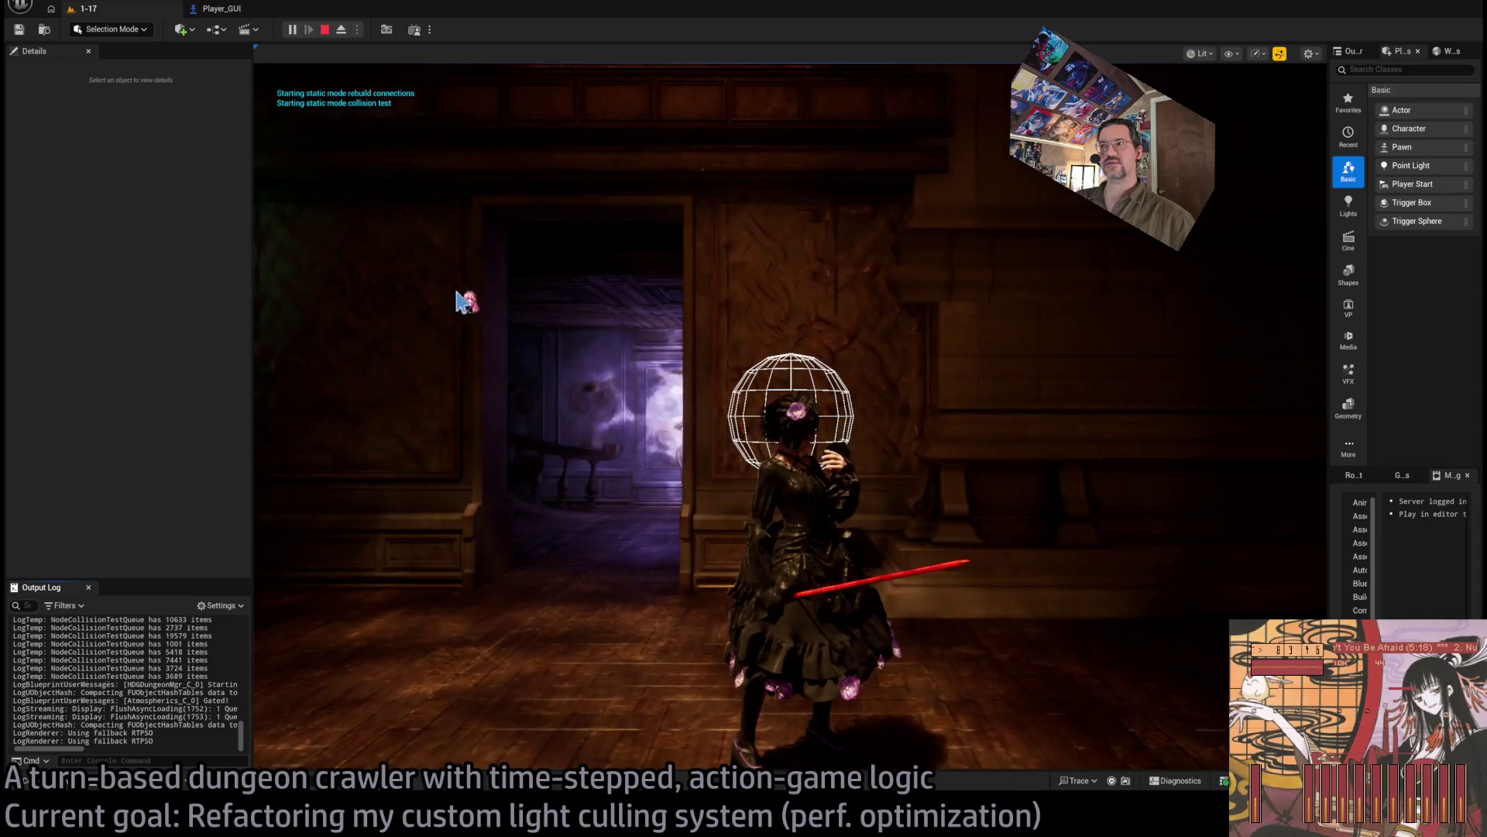
{"action": "key", "text": "Escape"}
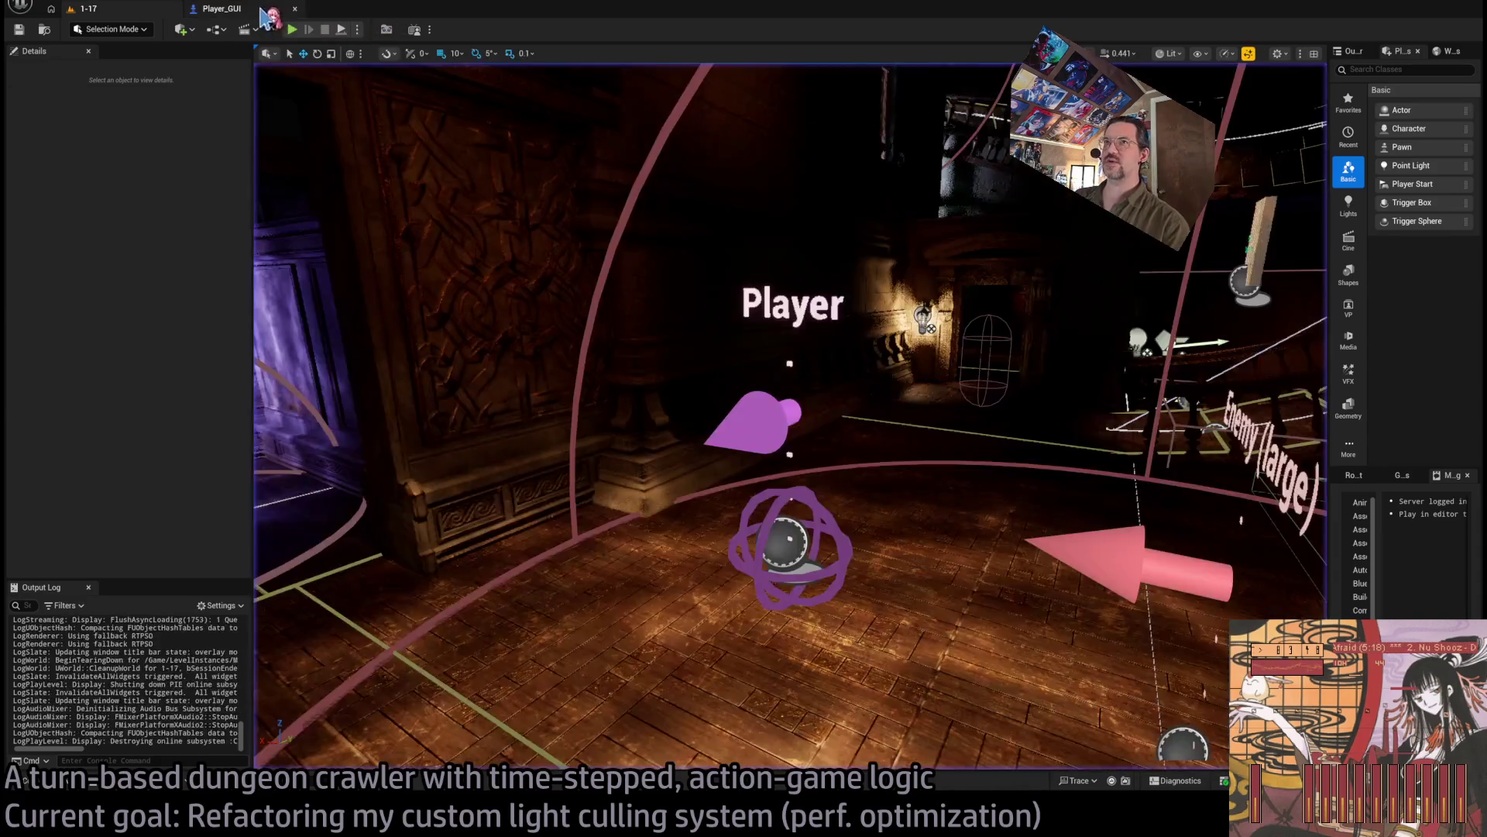
Step: Check the Player_GUI Blueprint, then playtest level 1-17 with the game view widened
{"action": "left_click", "coordinate": [263, 11]}
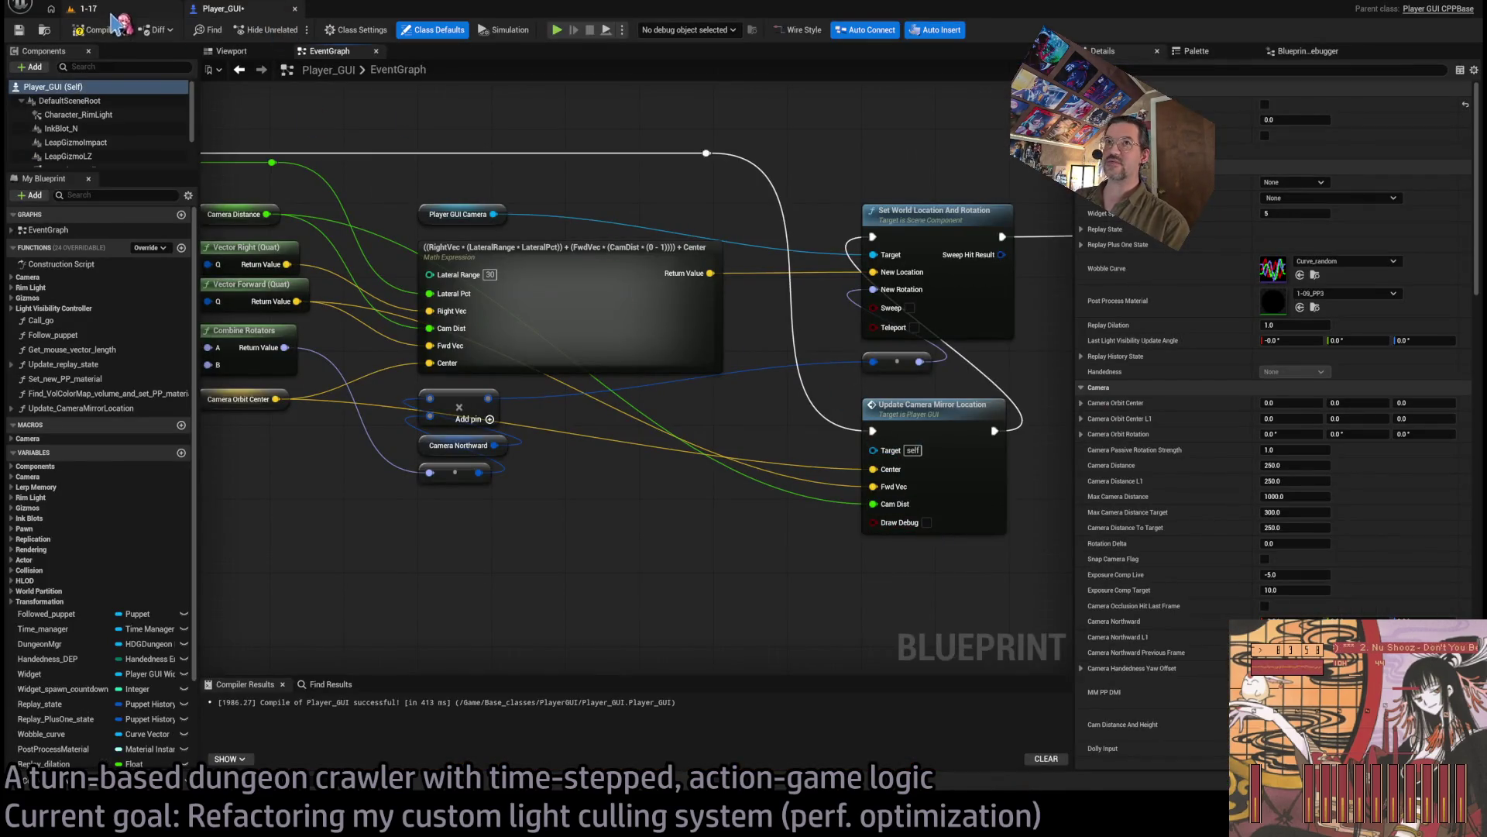
{"action": "left_click", "coordinate": [110, 12]}
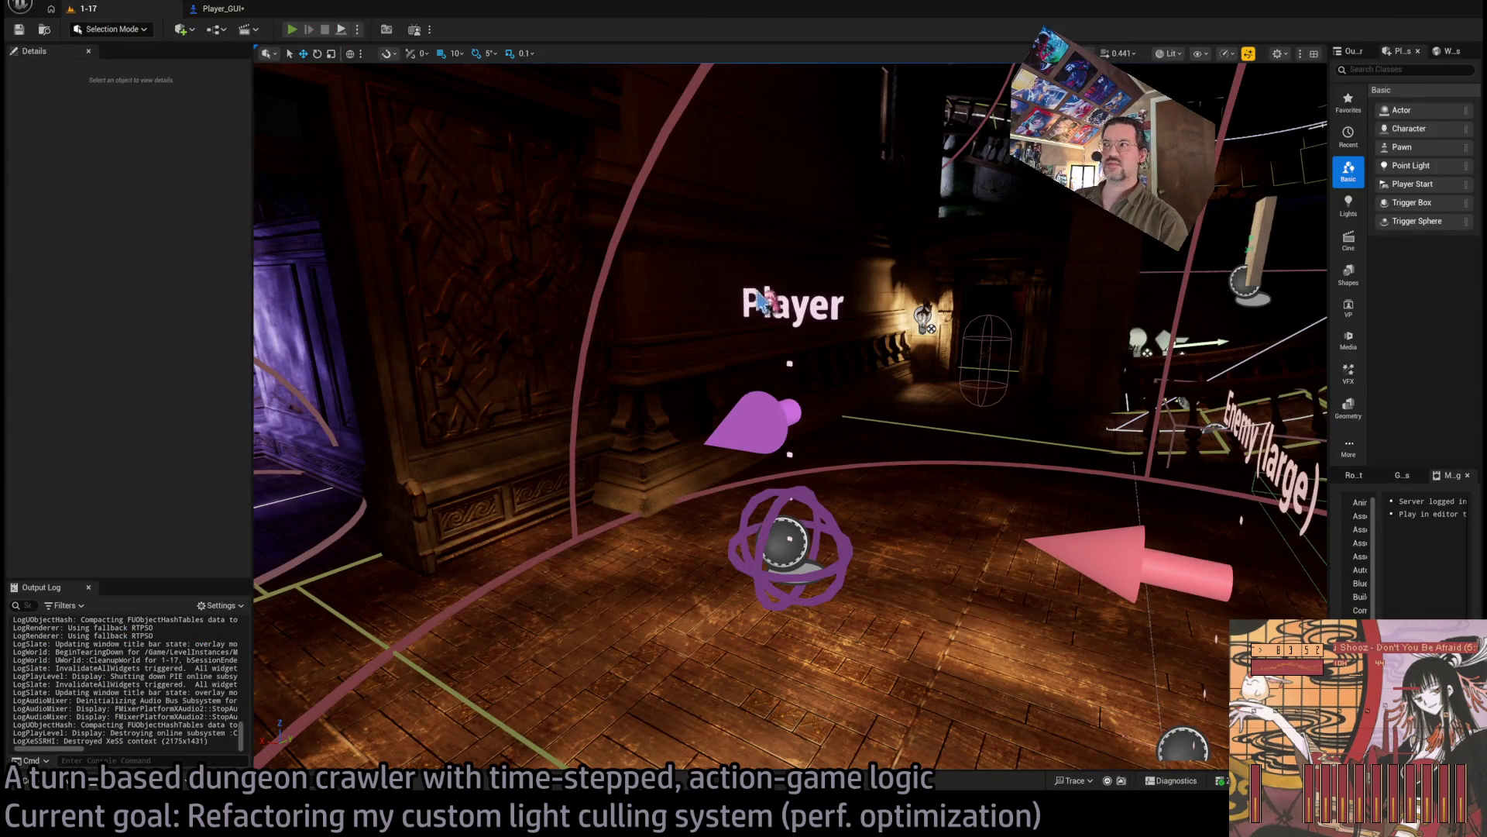
{"action": "key", "text": "alt+p"}
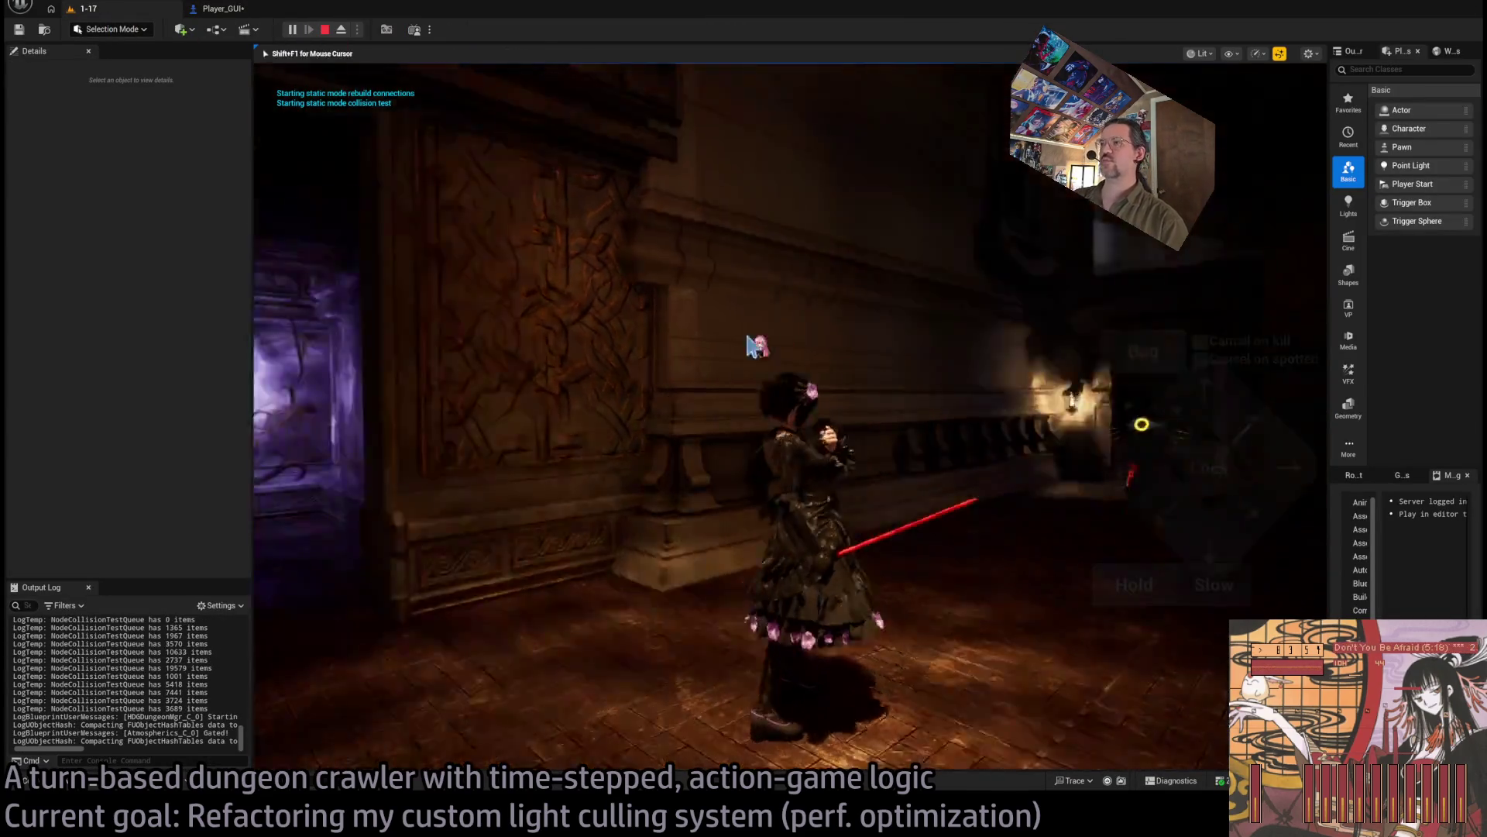
{"action": "left_click_drag", "start_coordinate": [1330, 373], "coordinate": [1429, 373]}
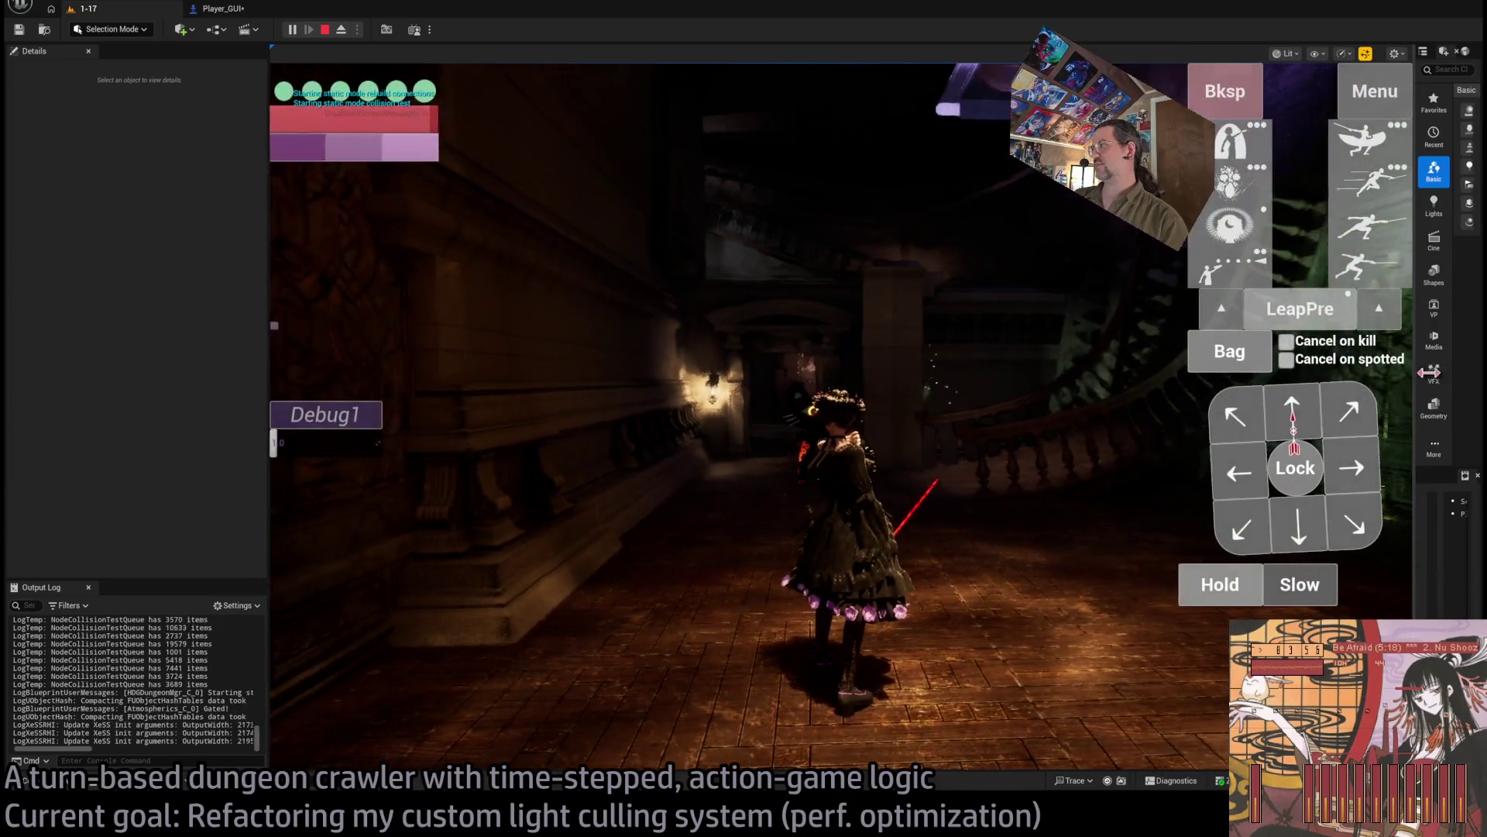
{"action": "left_click_drag", "start_coordinate": [269, 315], "coordinate": [155, 322]}
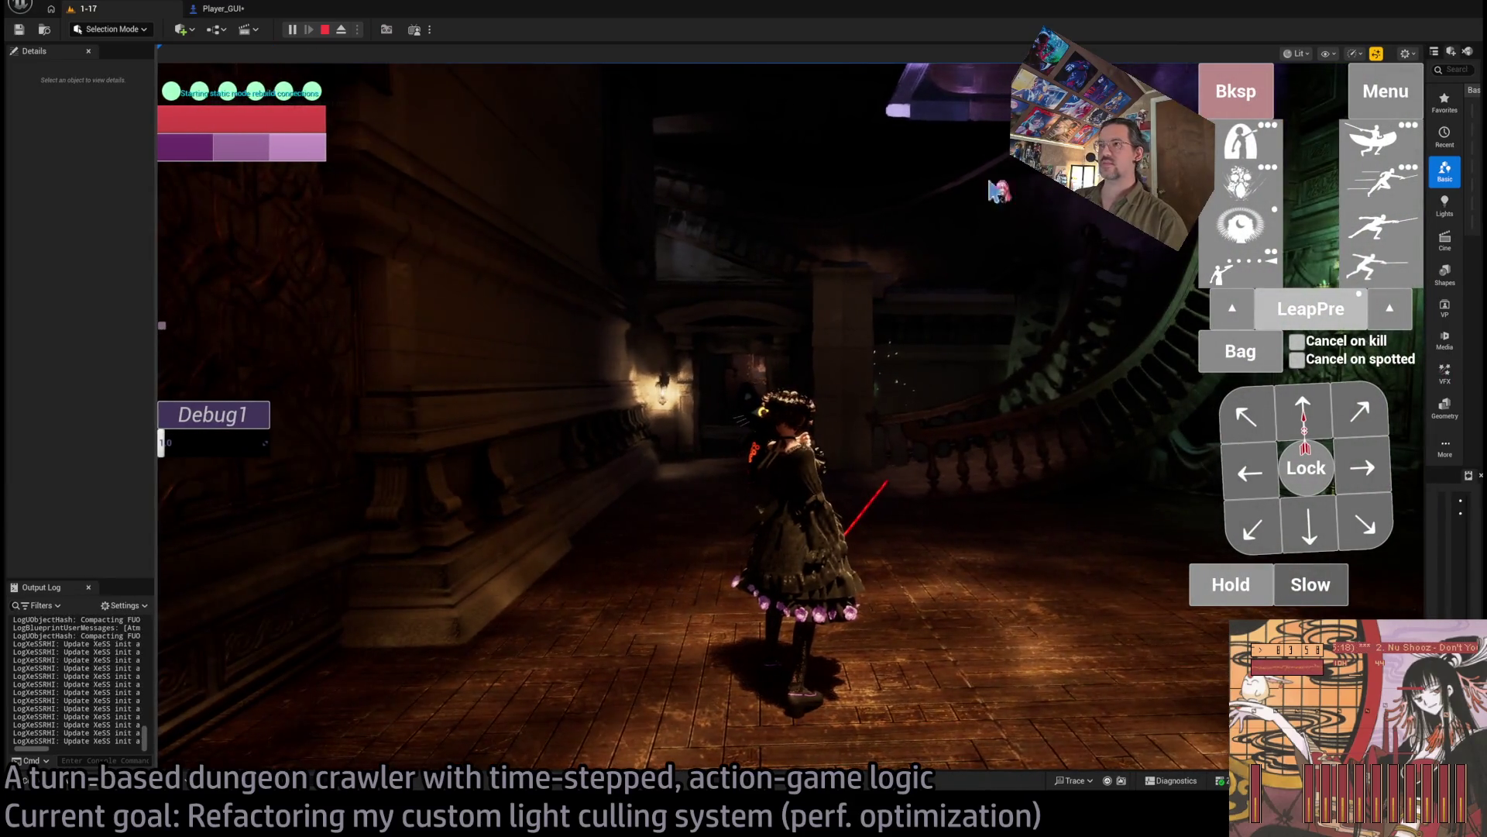
{"action": "left_click", "coordinate": [1386, 91]}
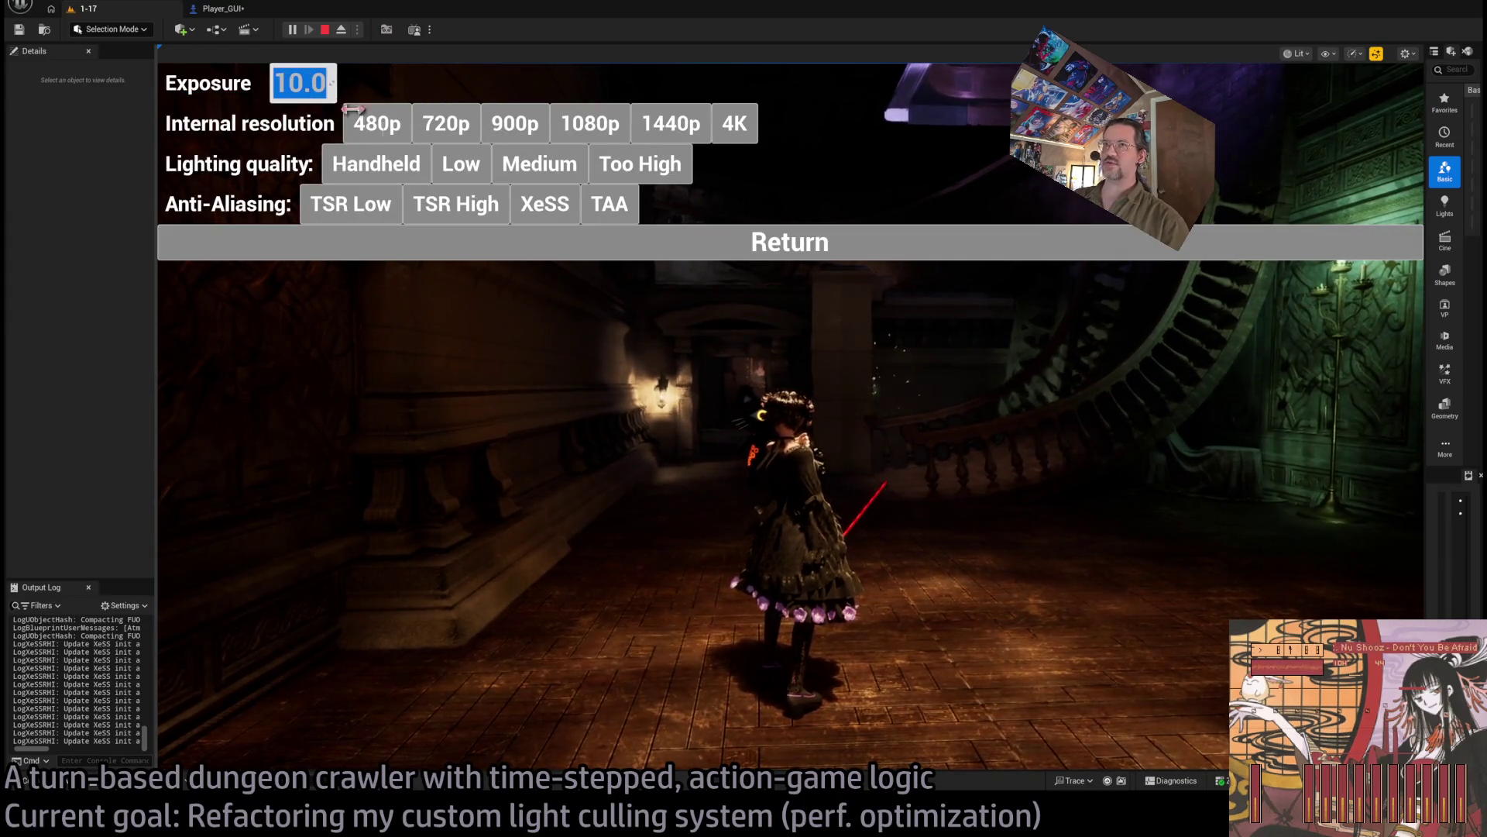
Step: Raise Exposure to 11.0, resume the game, and queue four moves totalling 3 seconds
{"action": "type", "text": "11"}
{"action": "key", "text": "Return"}
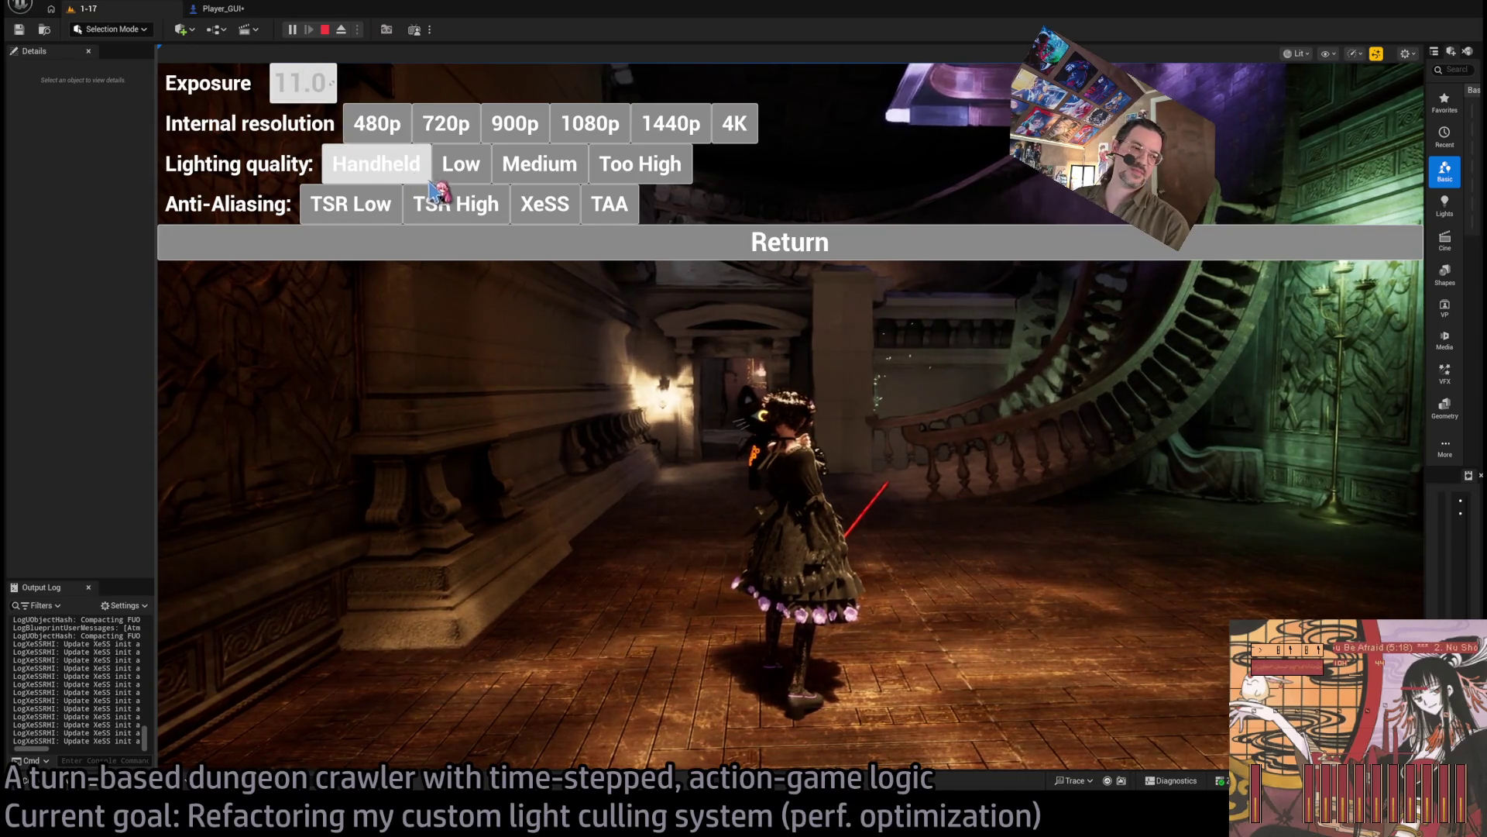
{"action": "left_click", "coordinate": [643, 244]}
{"action": "key", "text": "w"}
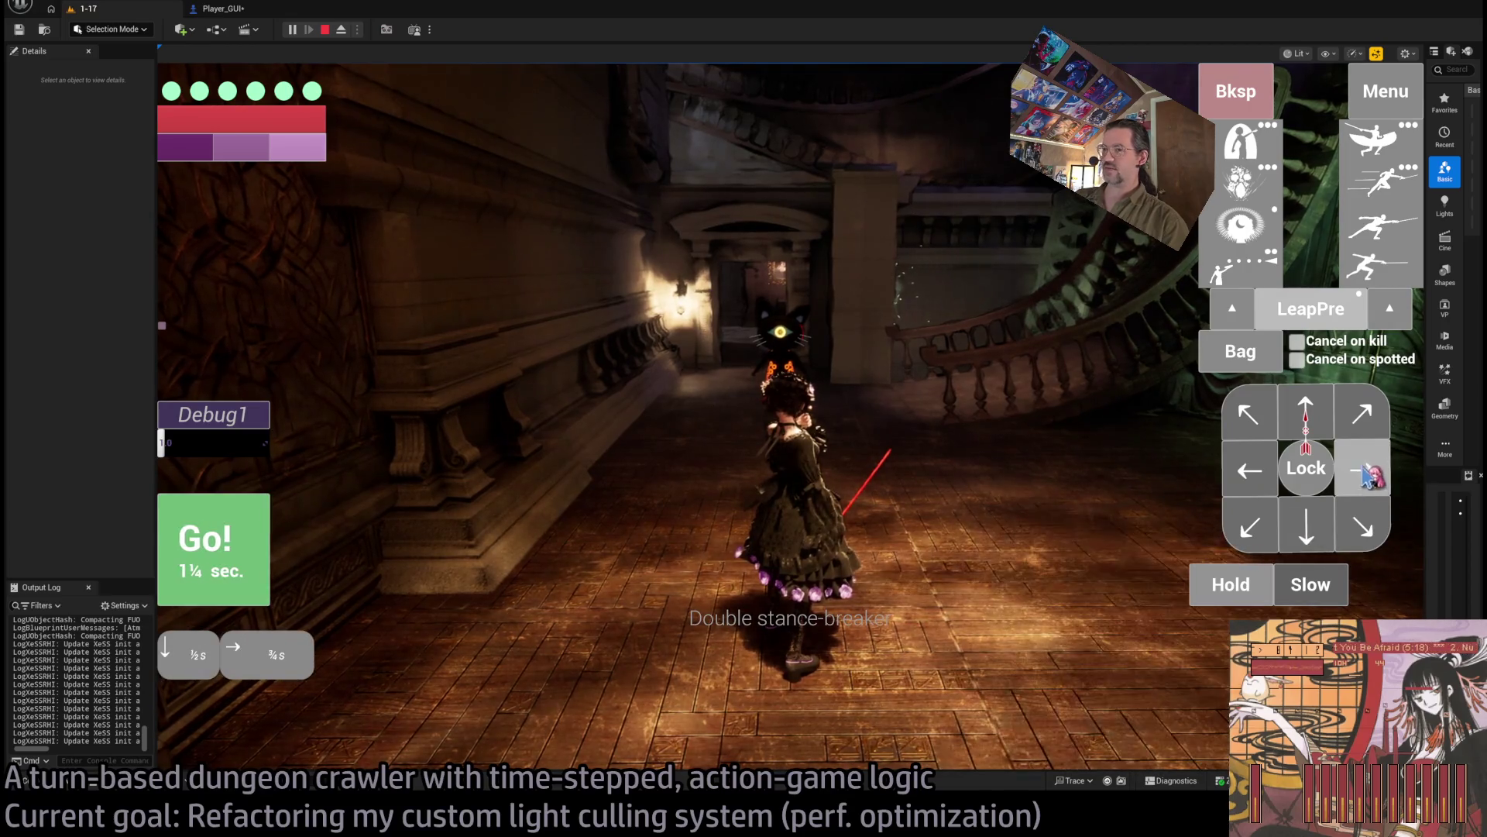
{"action": "left_click", "coordinate": [1256, 463]}
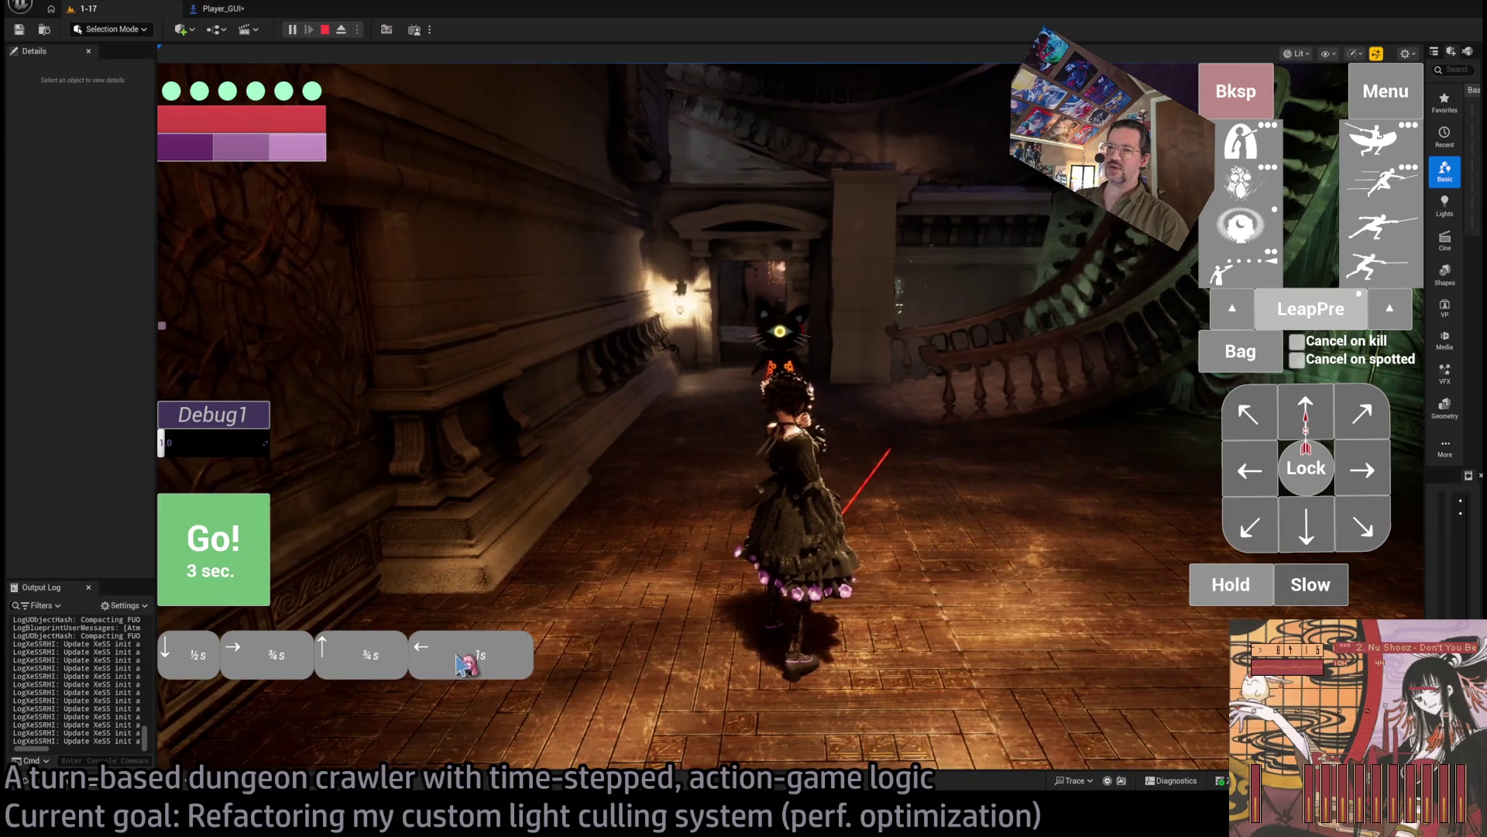
Step: Lock onto the black cat, then step right and lunge twice for 33 damage
{"action": "left_click", "coordinate": [267, 535]}
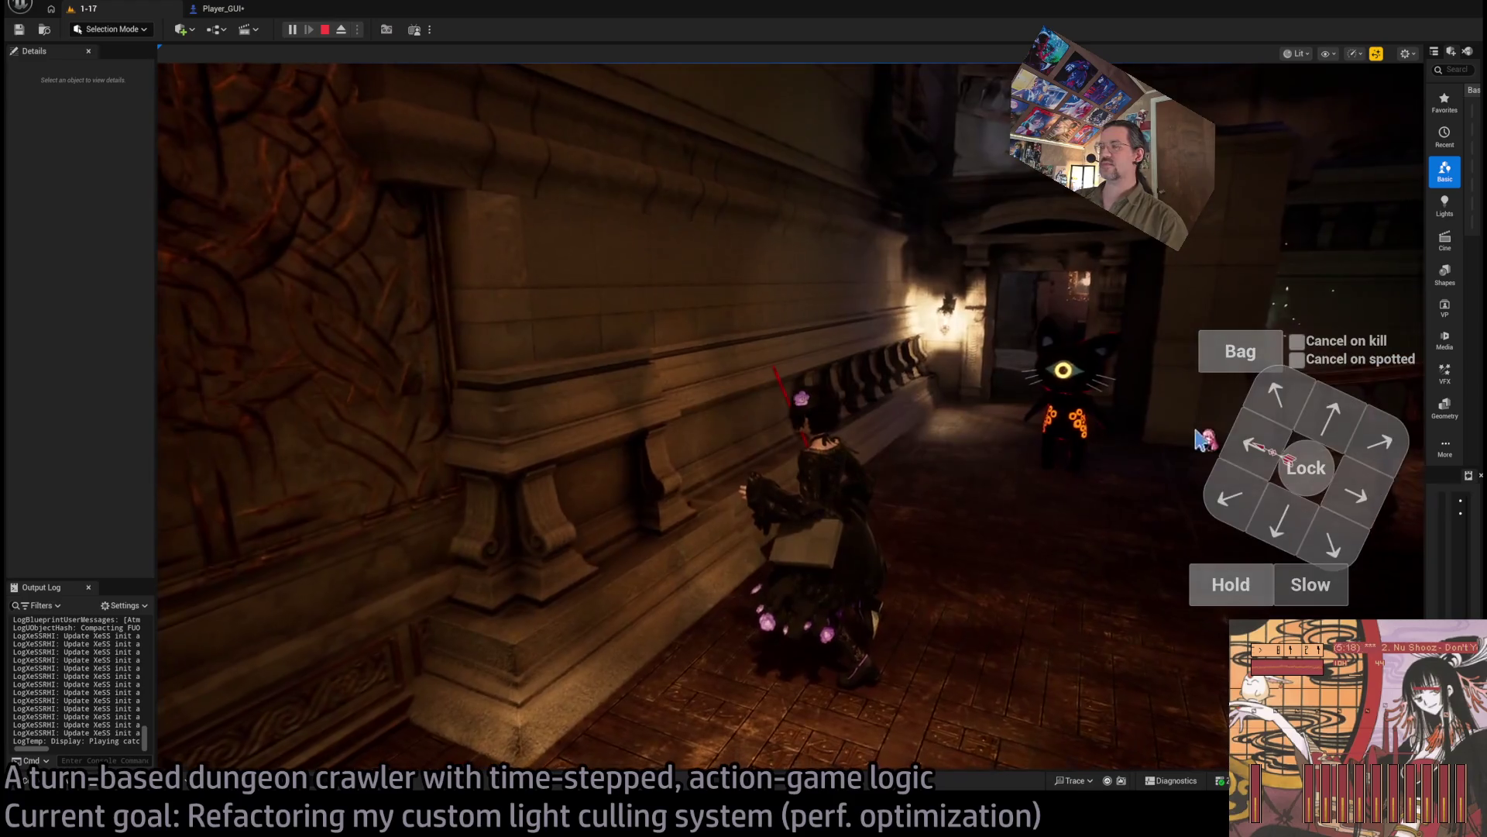
{"action": "left_click", "coordinate": [1306, 467]}
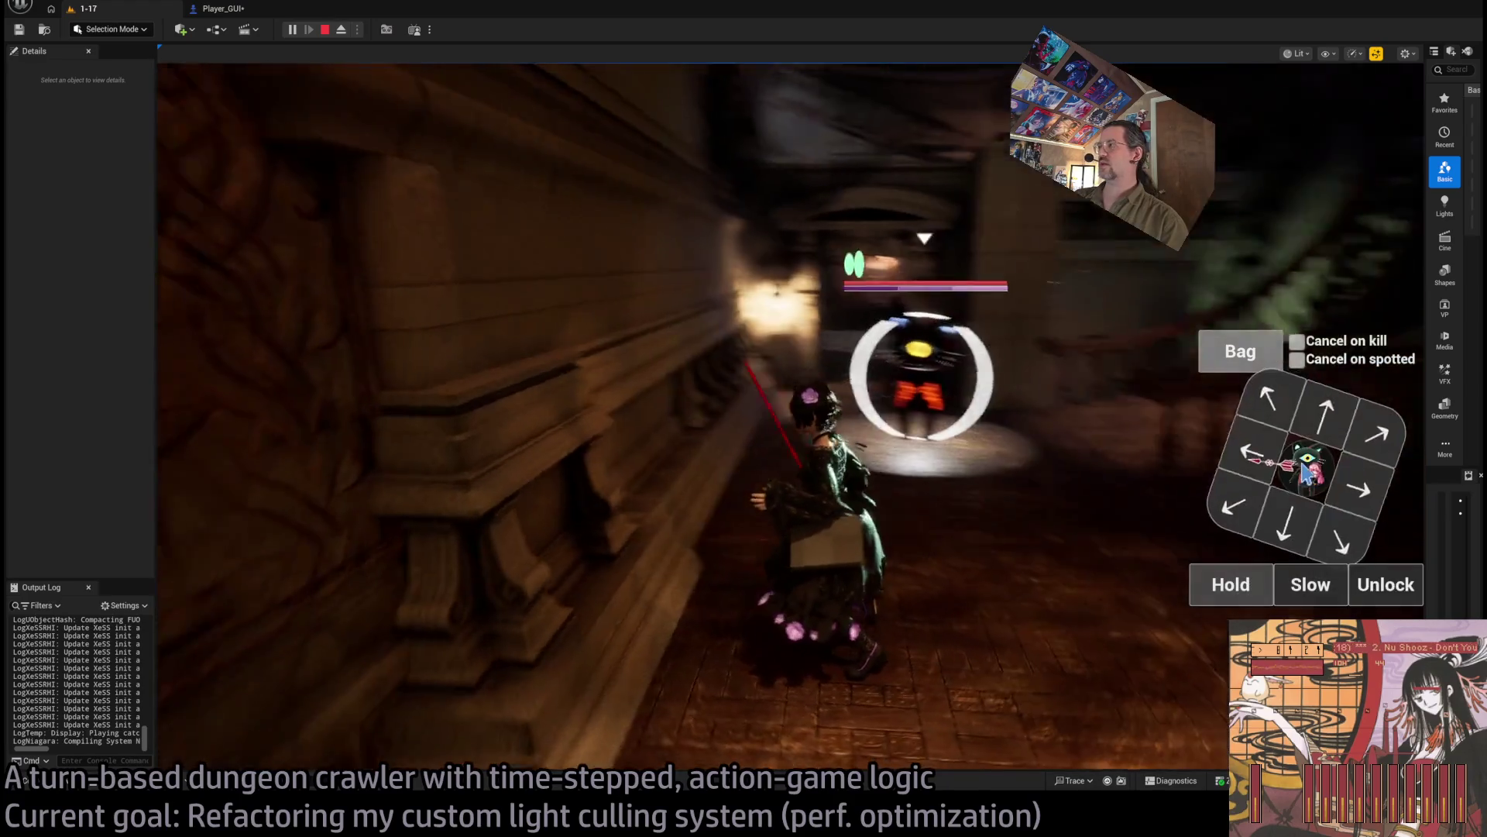
{"action": "left_click", "coordinate": [1357, 466]}
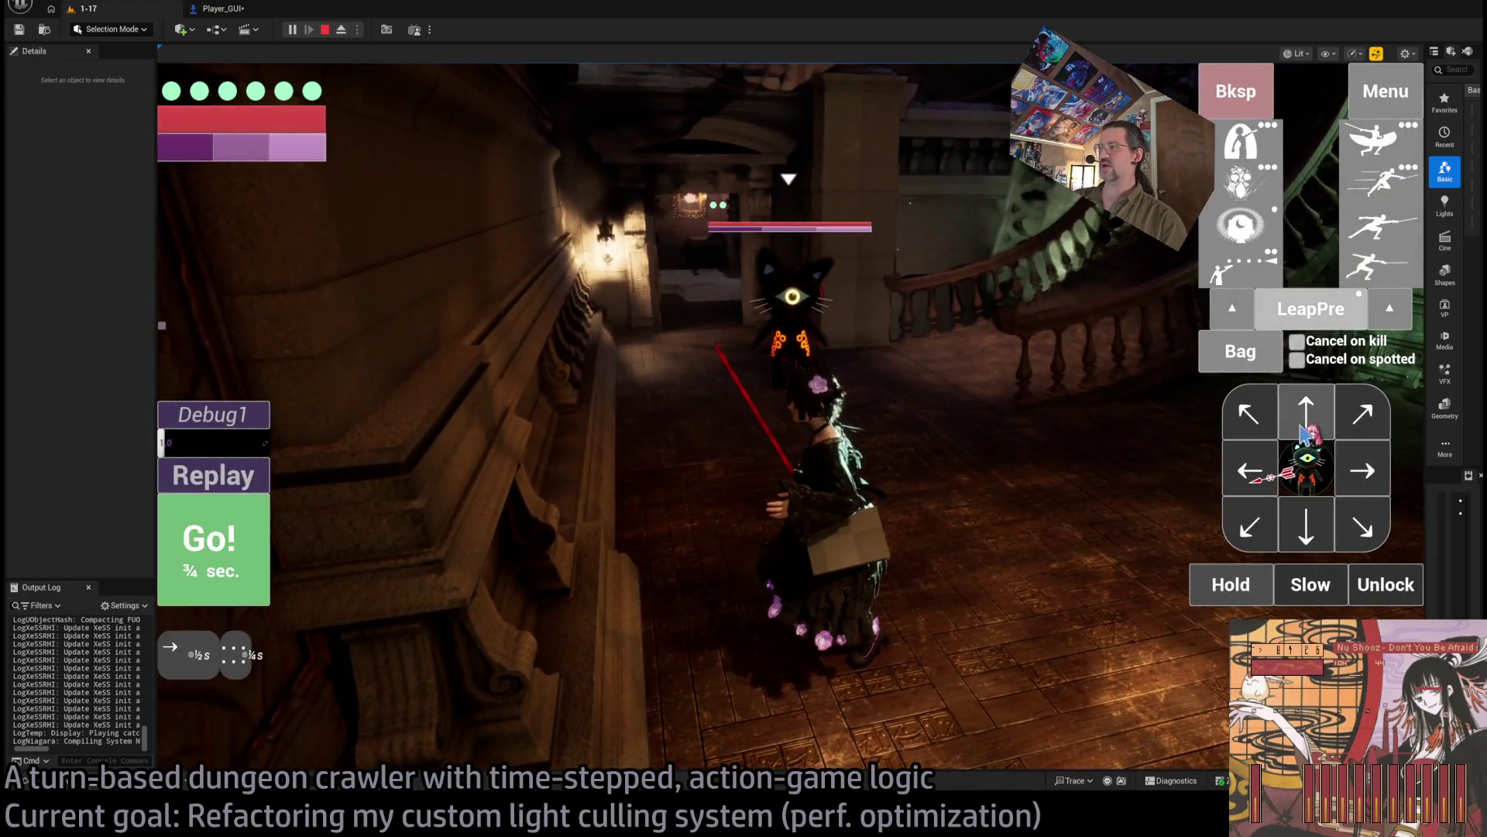
{"action": "left_click", "coordinate": [1399, 200]}
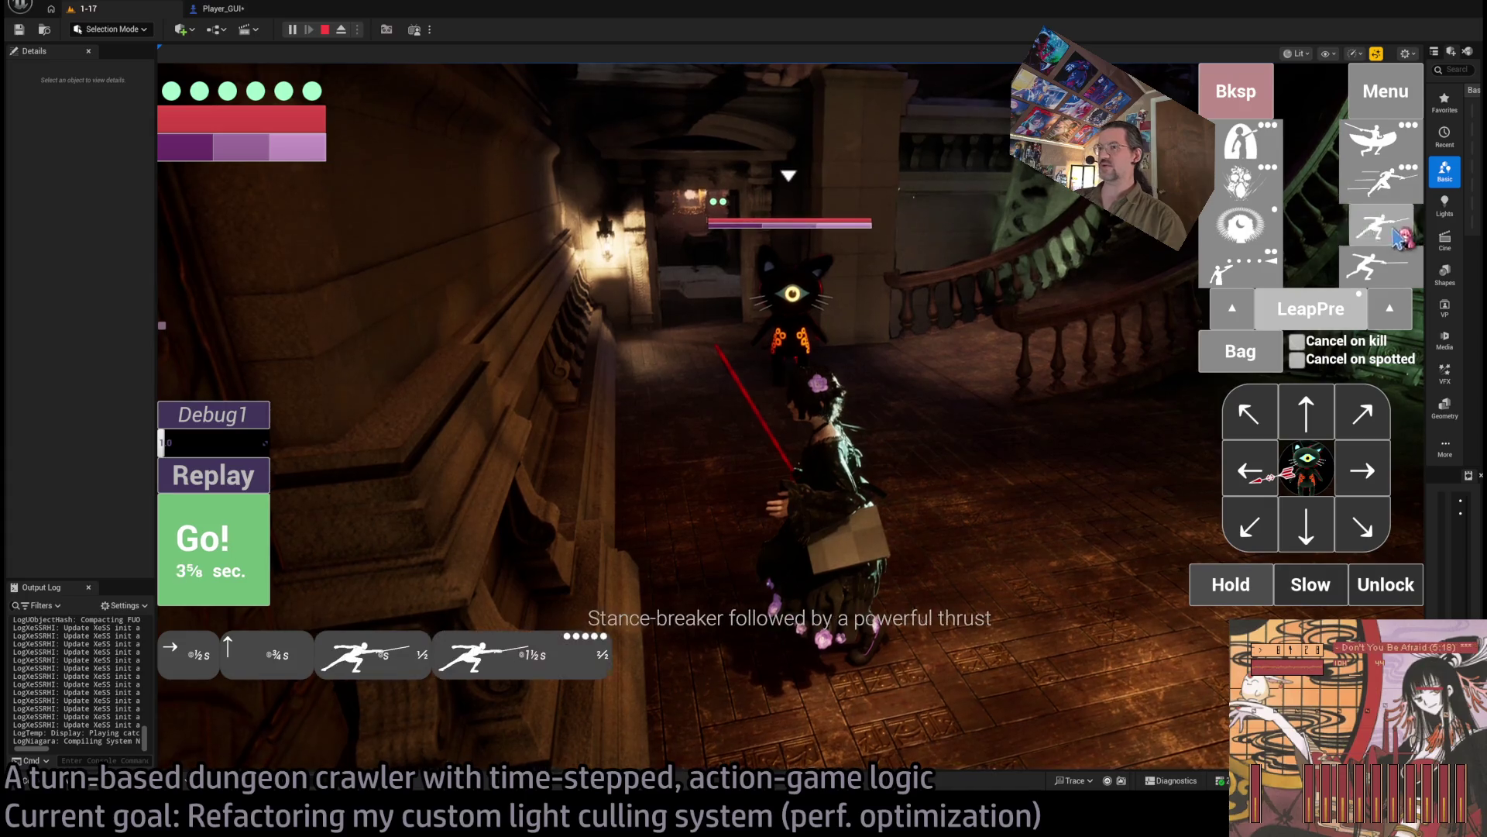
{"action": "key", "text": "space"}
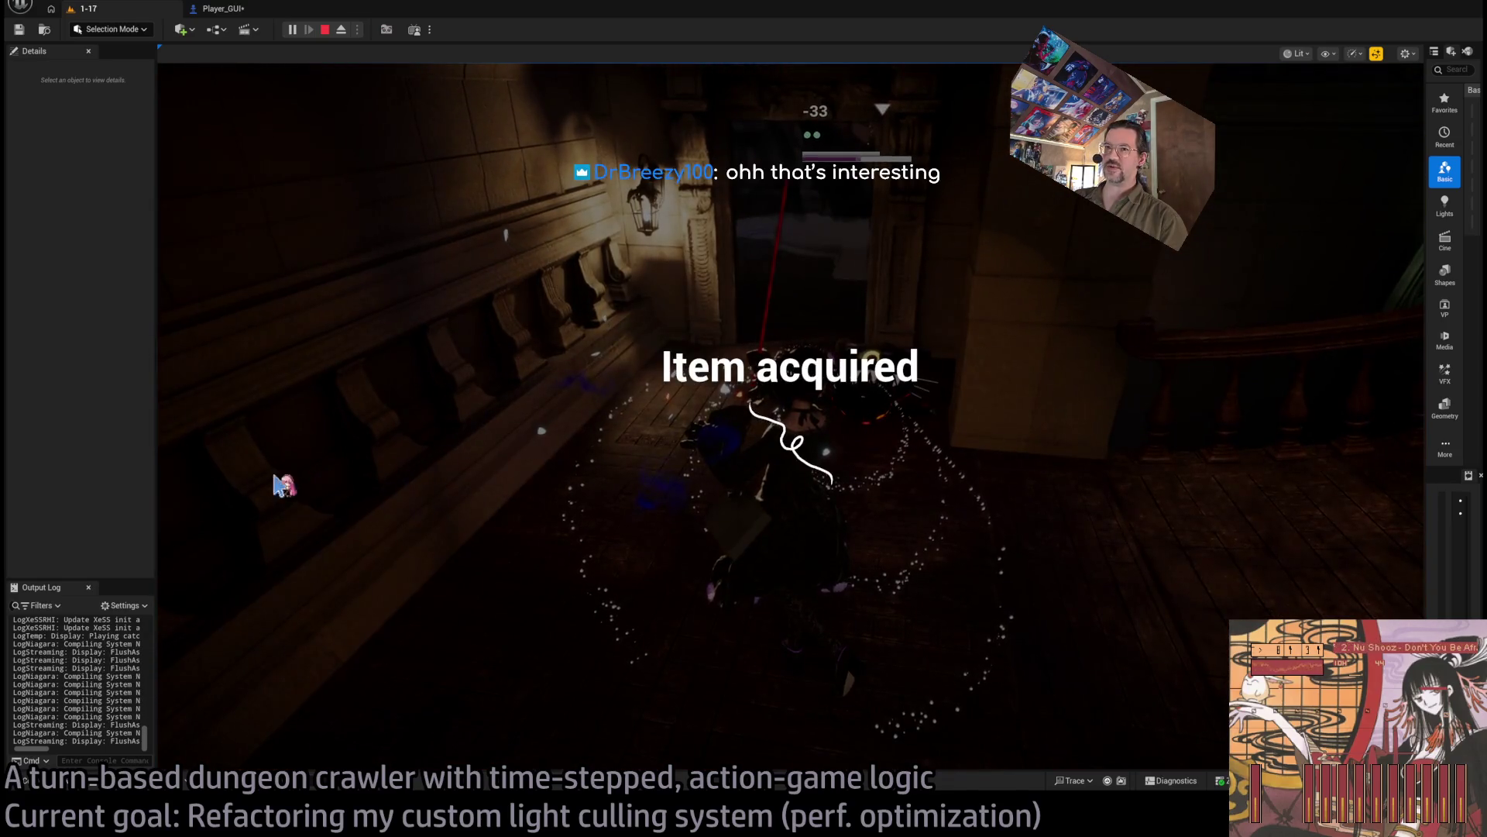
{"action": "left_click", "coordinate": [215, 476]}
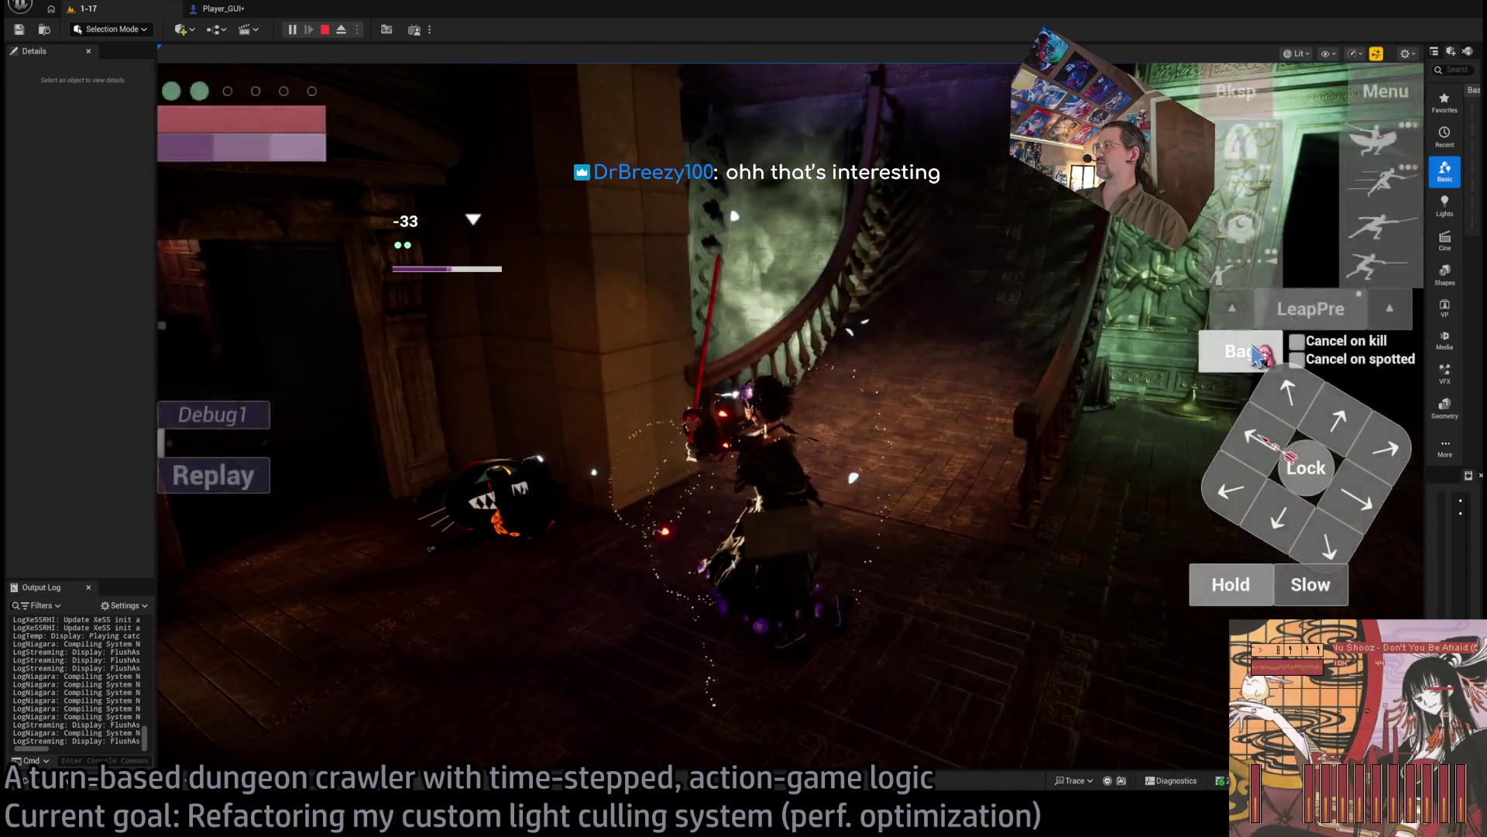
Step: Queue the dreamweaving thread item plus rightward steps and play the turn into the archway room
{"action": "left_click", "coordinate": [1256, 354]}
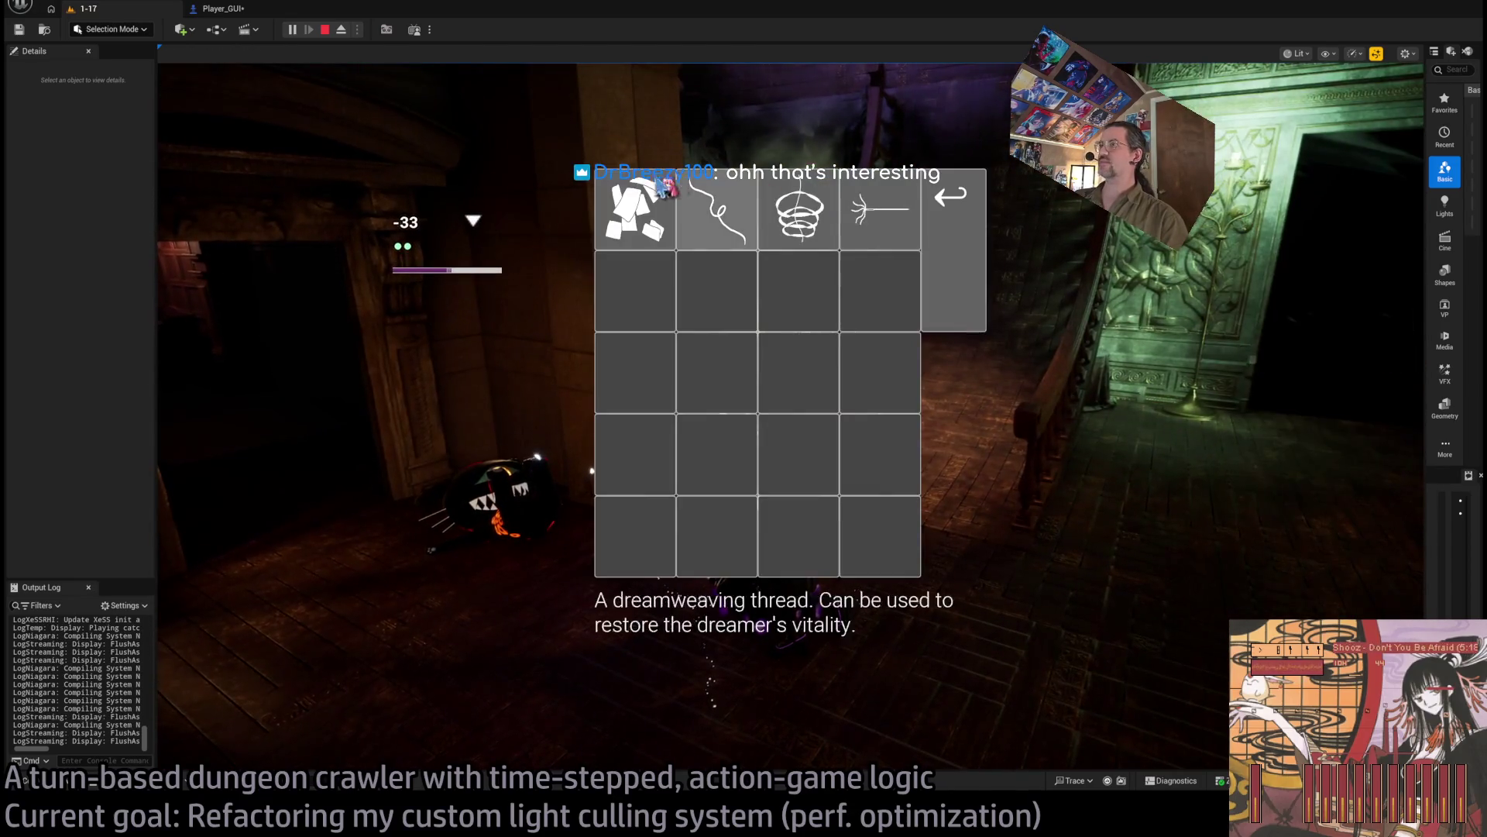
{"action": "left_click", "coordinate": [631, 206]}
{"action": "left_click", "coordinate": [1331, 425]}
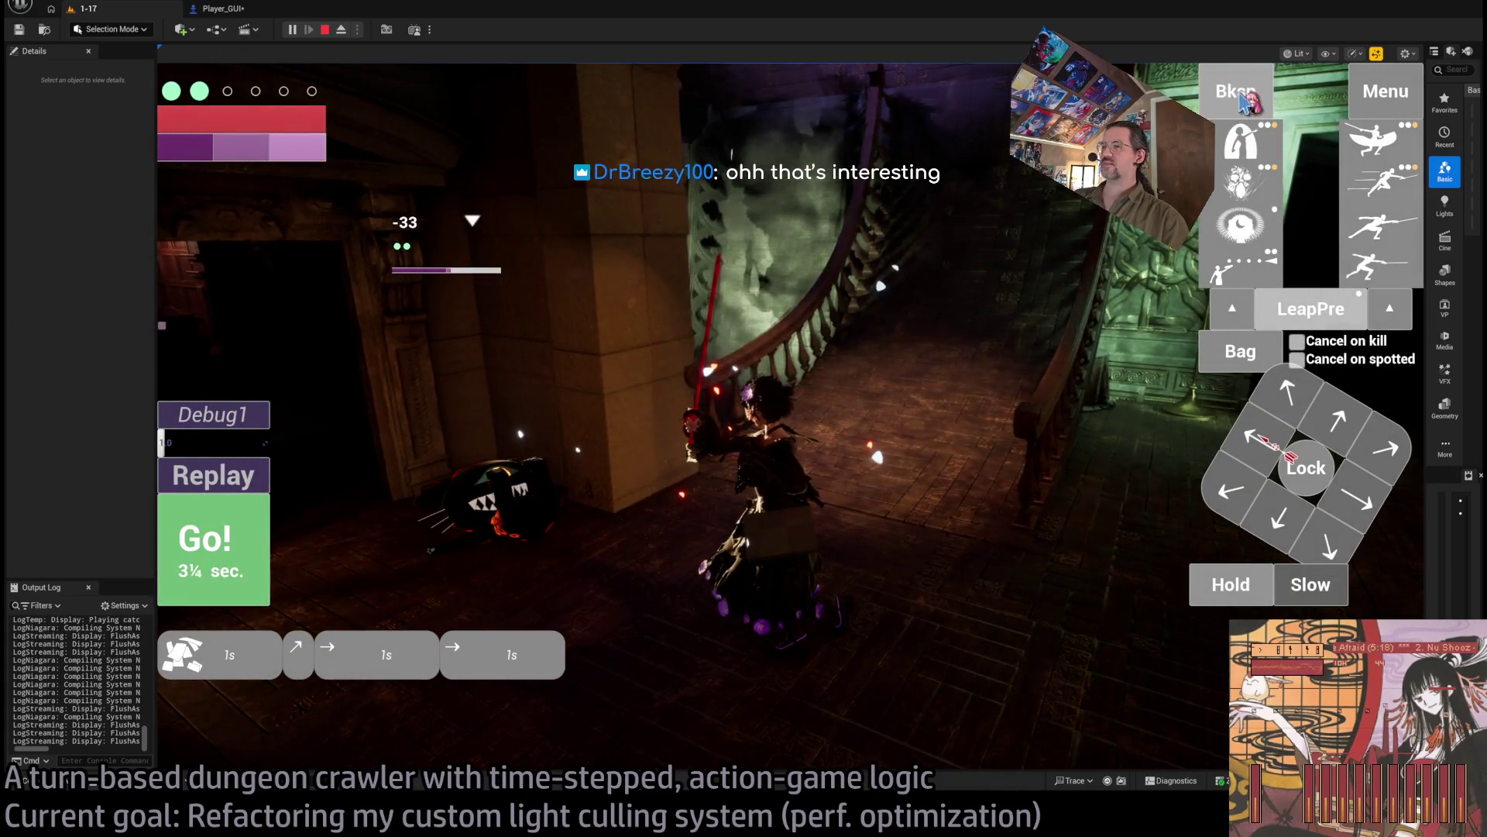
{"action": "left_click", "coordinate": [1259, 335]}
{"action": "left_click", "coordinate": [655, 217]}
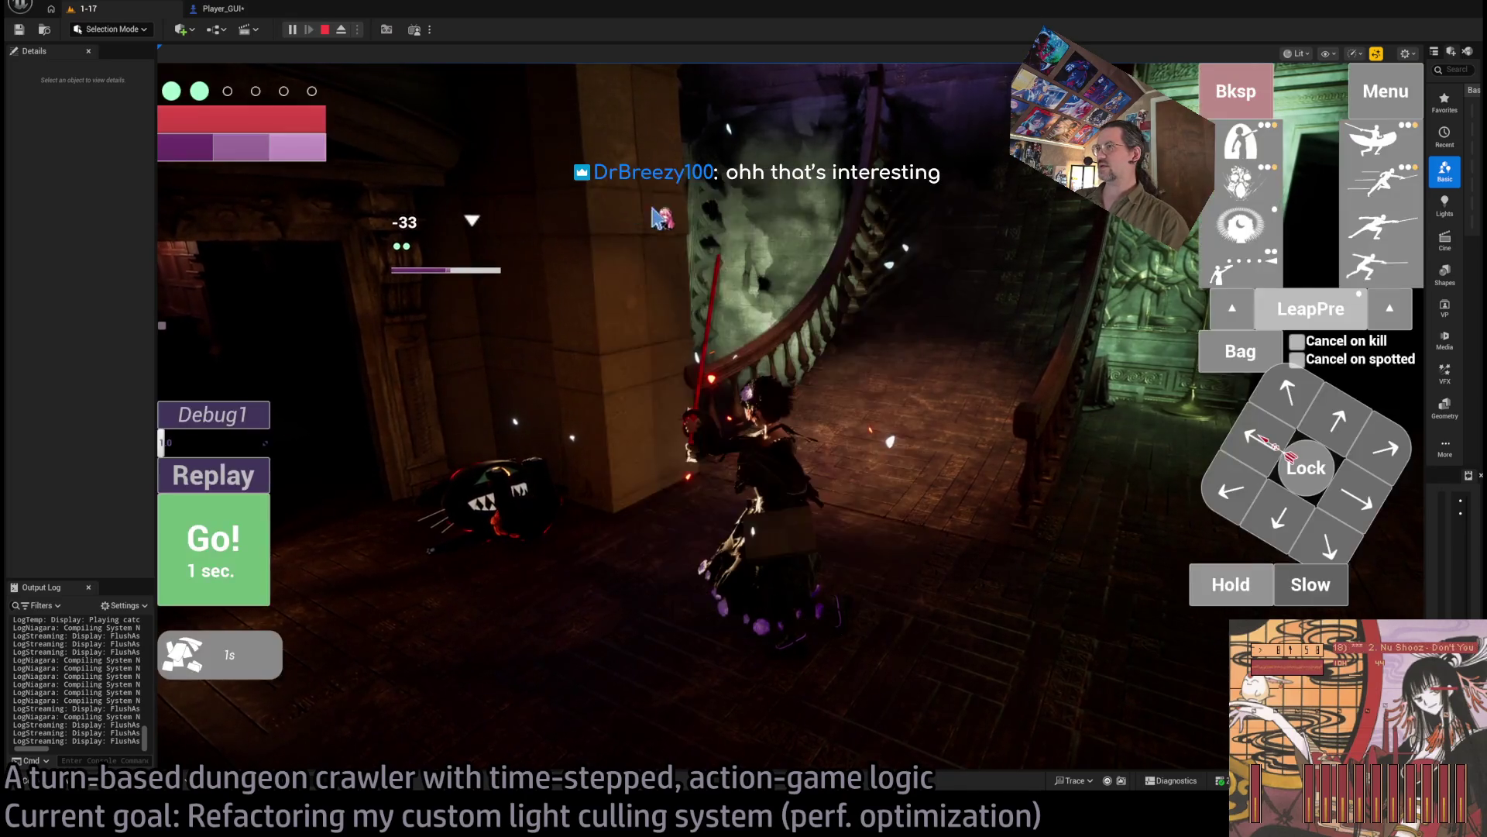
{"action": "left_click", "coordinate": [1354, 426]}
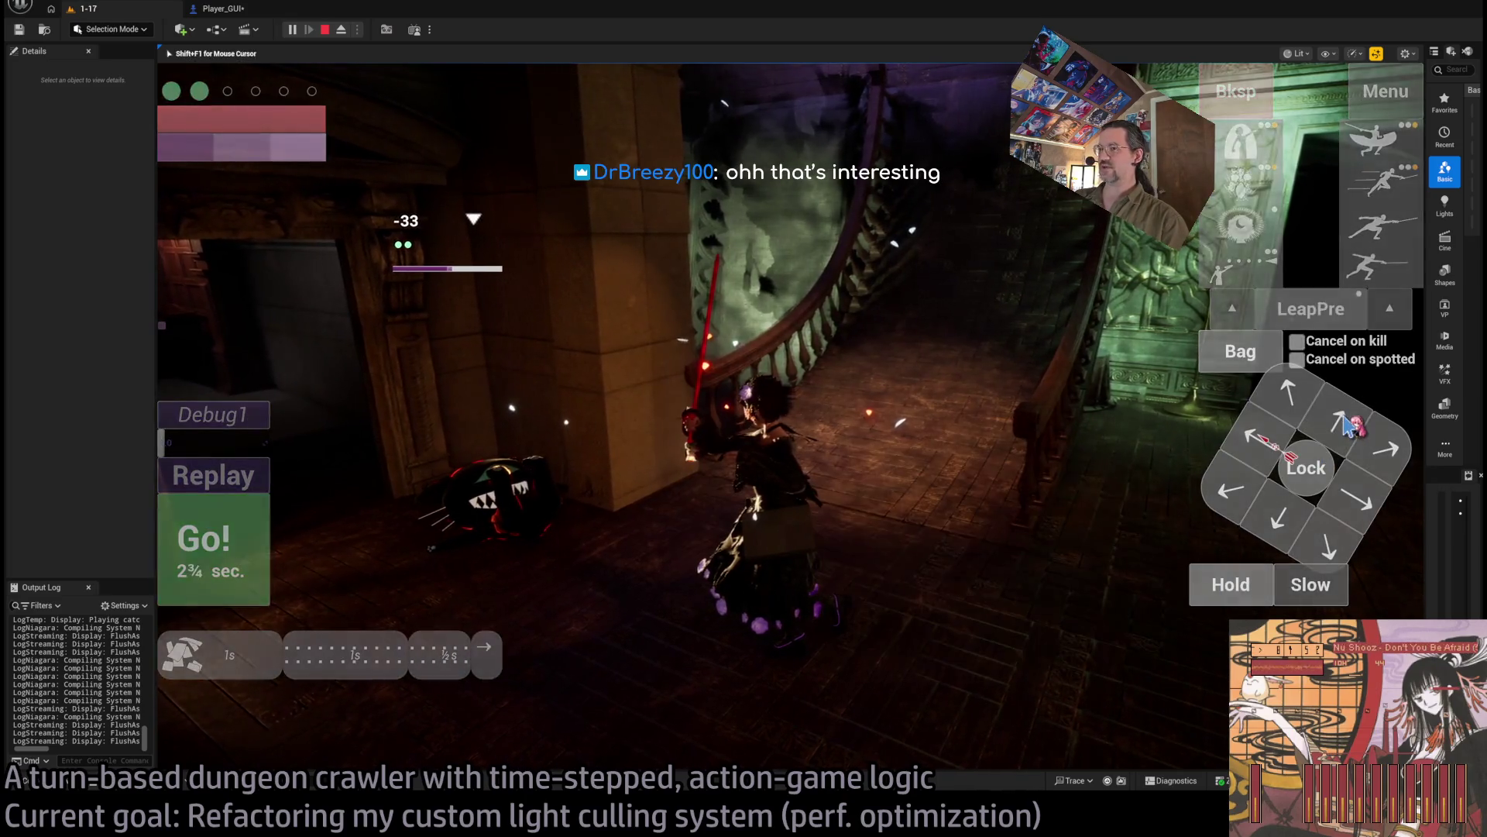
{"action": "left_click", "coordinate": [224, 552]}
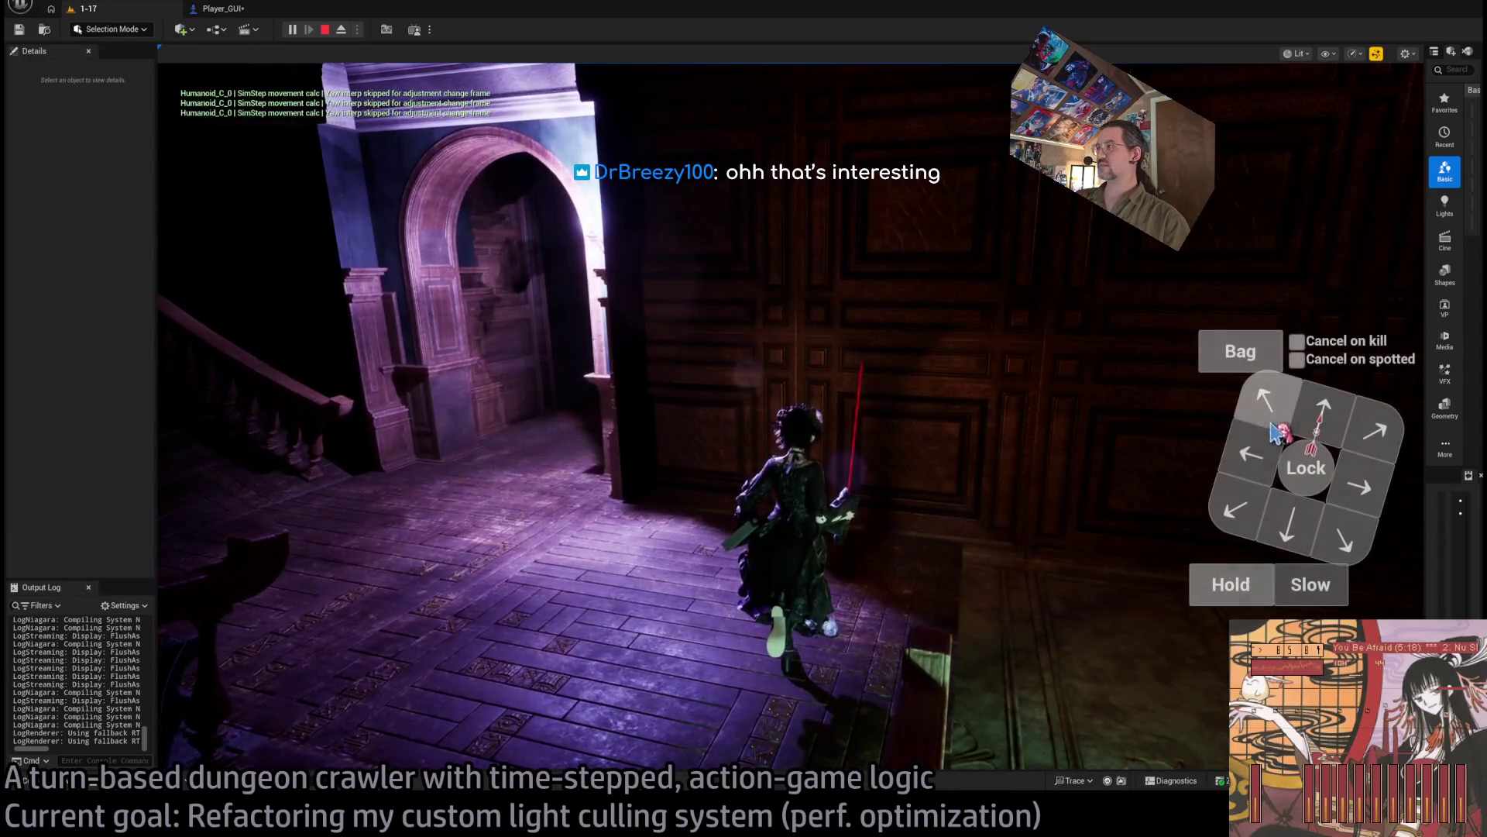
Step: Step up-left, then down and left, then wait, playing each turn toward the rug room
{"action": "left_click", "coordinate": [1251, 414]}
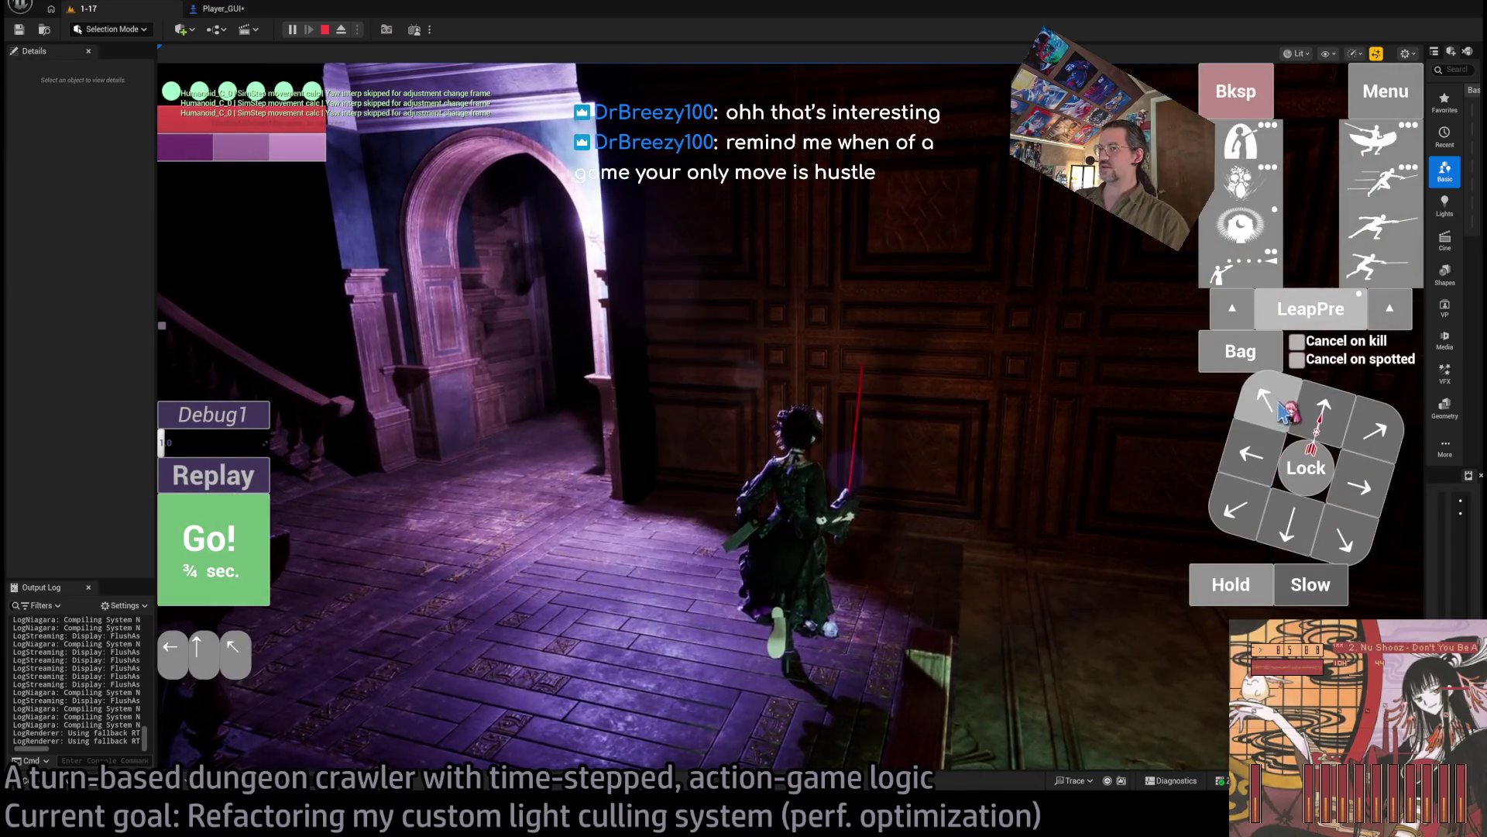
{"action": "left_click", "coordinate": [262, 557]}
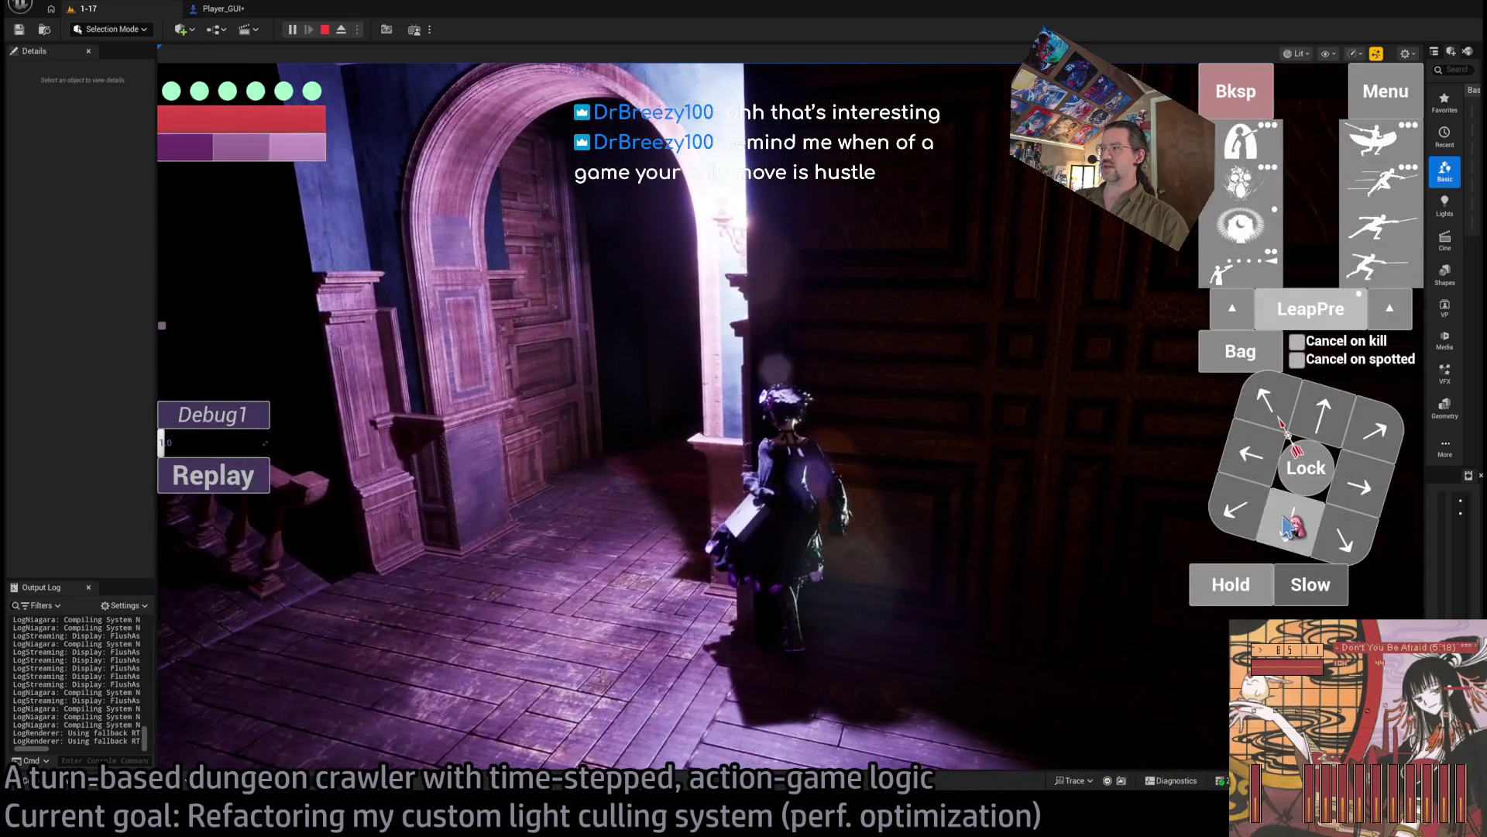
{"action": "left_click", "coordinate": [1288, 527]}
{"action": "left_click", "coordinate": [1272, 461]}
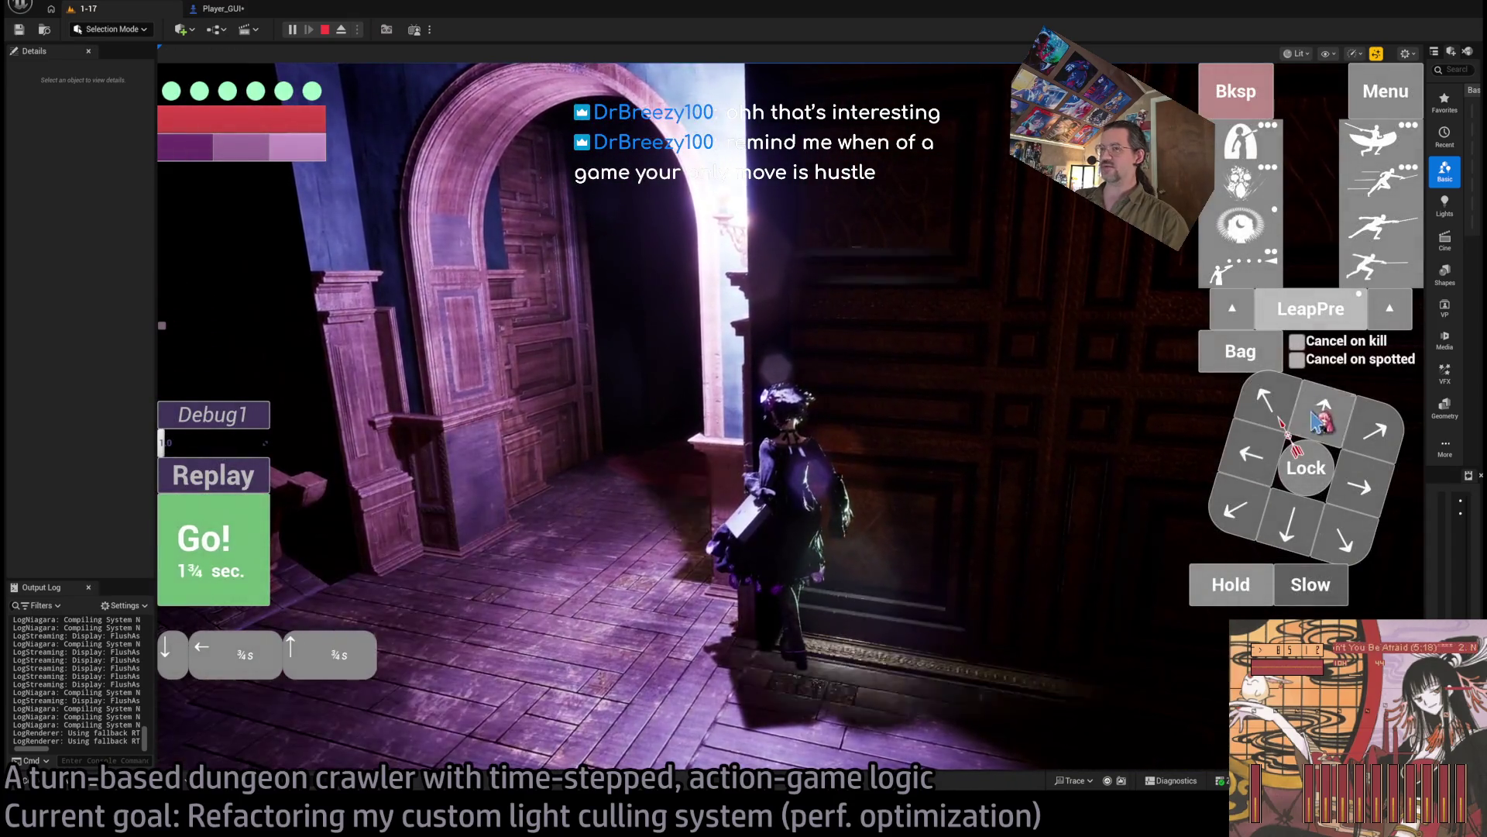
{"action": "left_click", "coordinate": [213, 550]}
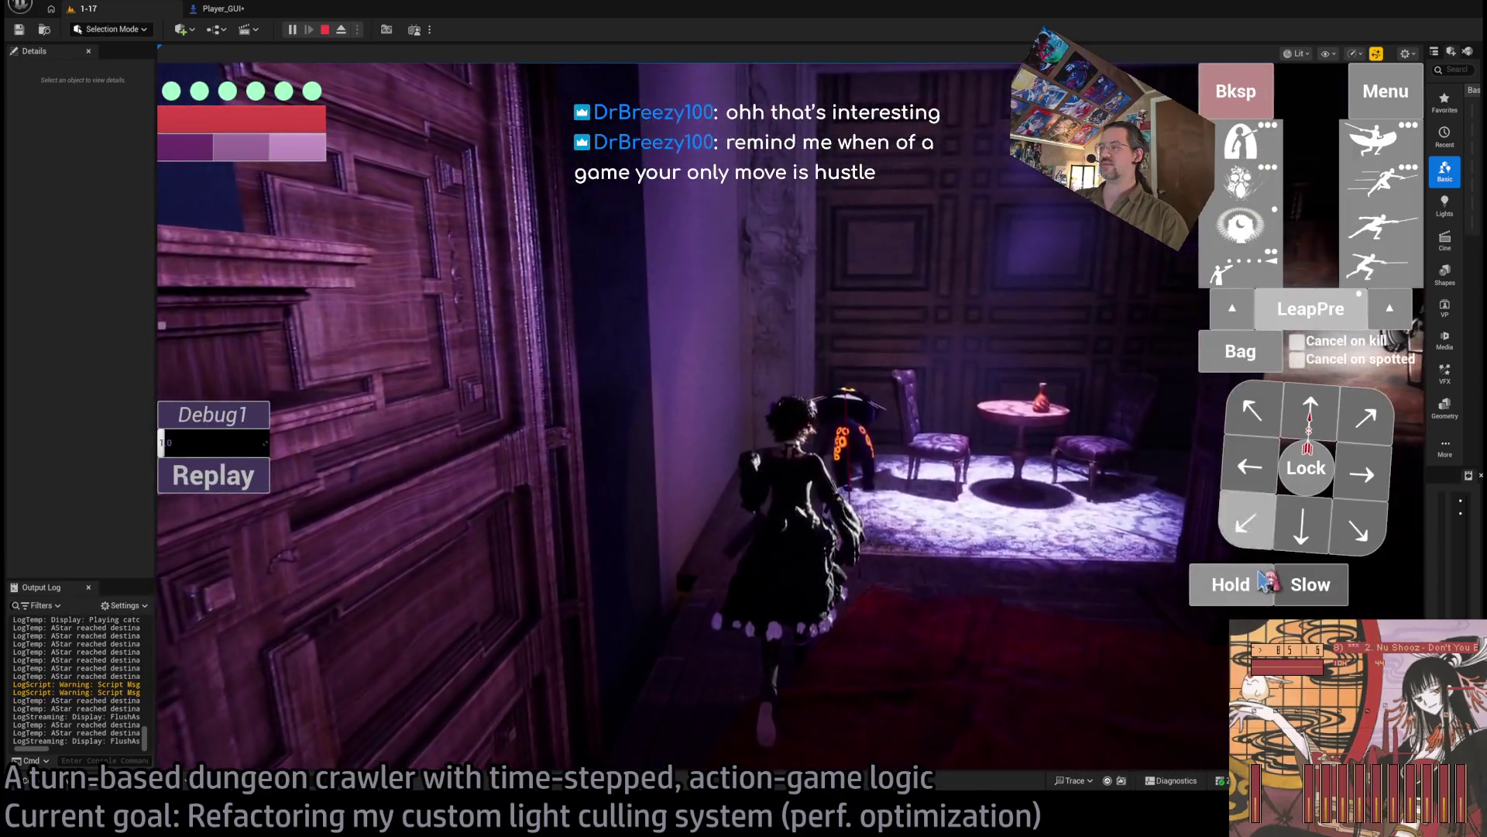
{"action": "left_click", "coordinate": [1212, 583]}
{"action": "left_click", "coordinate": [235, 568]}
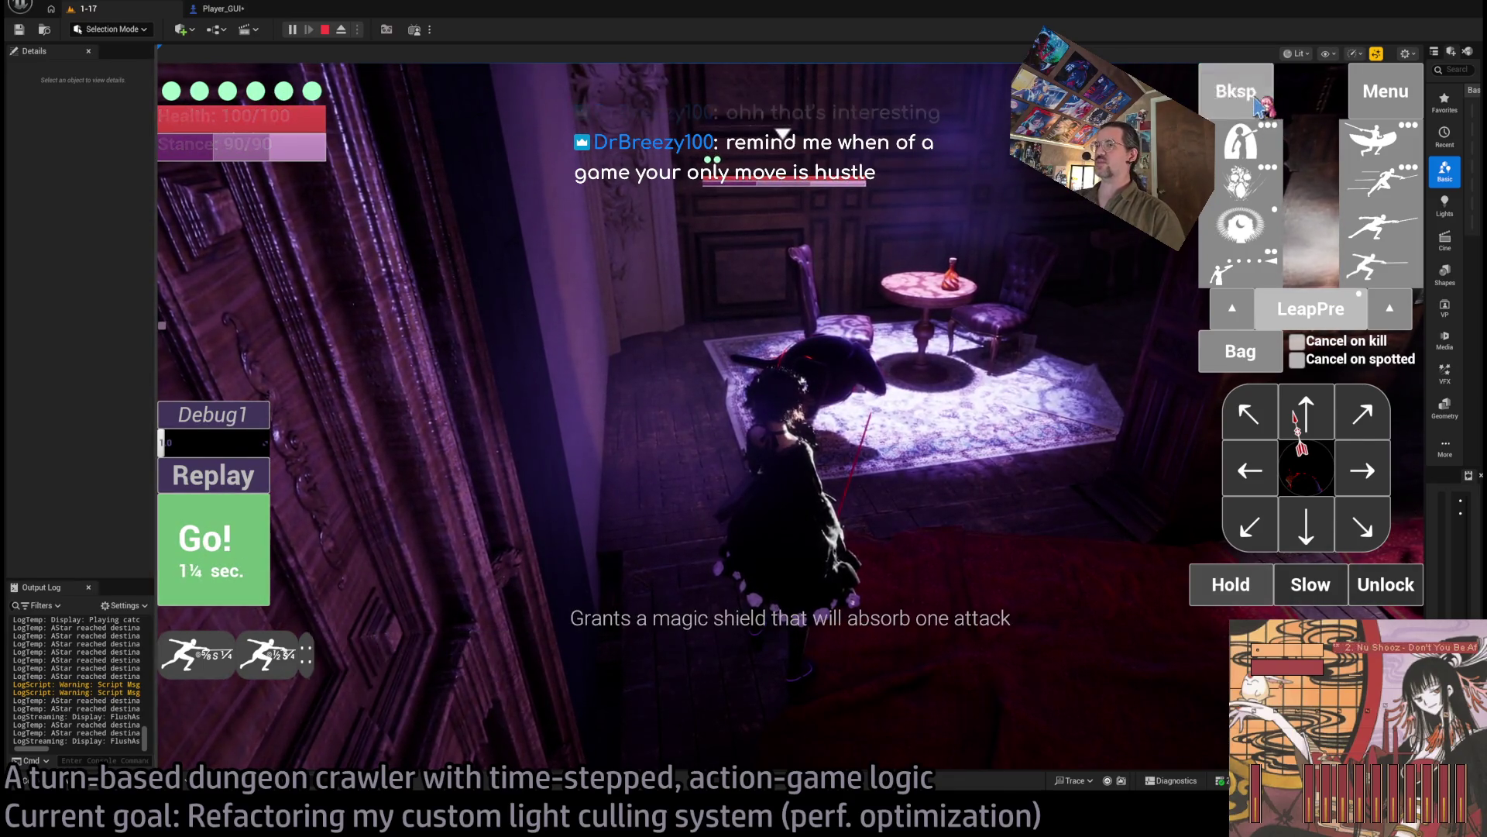
Step: Step forward and chain four lunges at the cat, then replay the attack
{"action": "left_click", "coordinate": [1327, 418]}
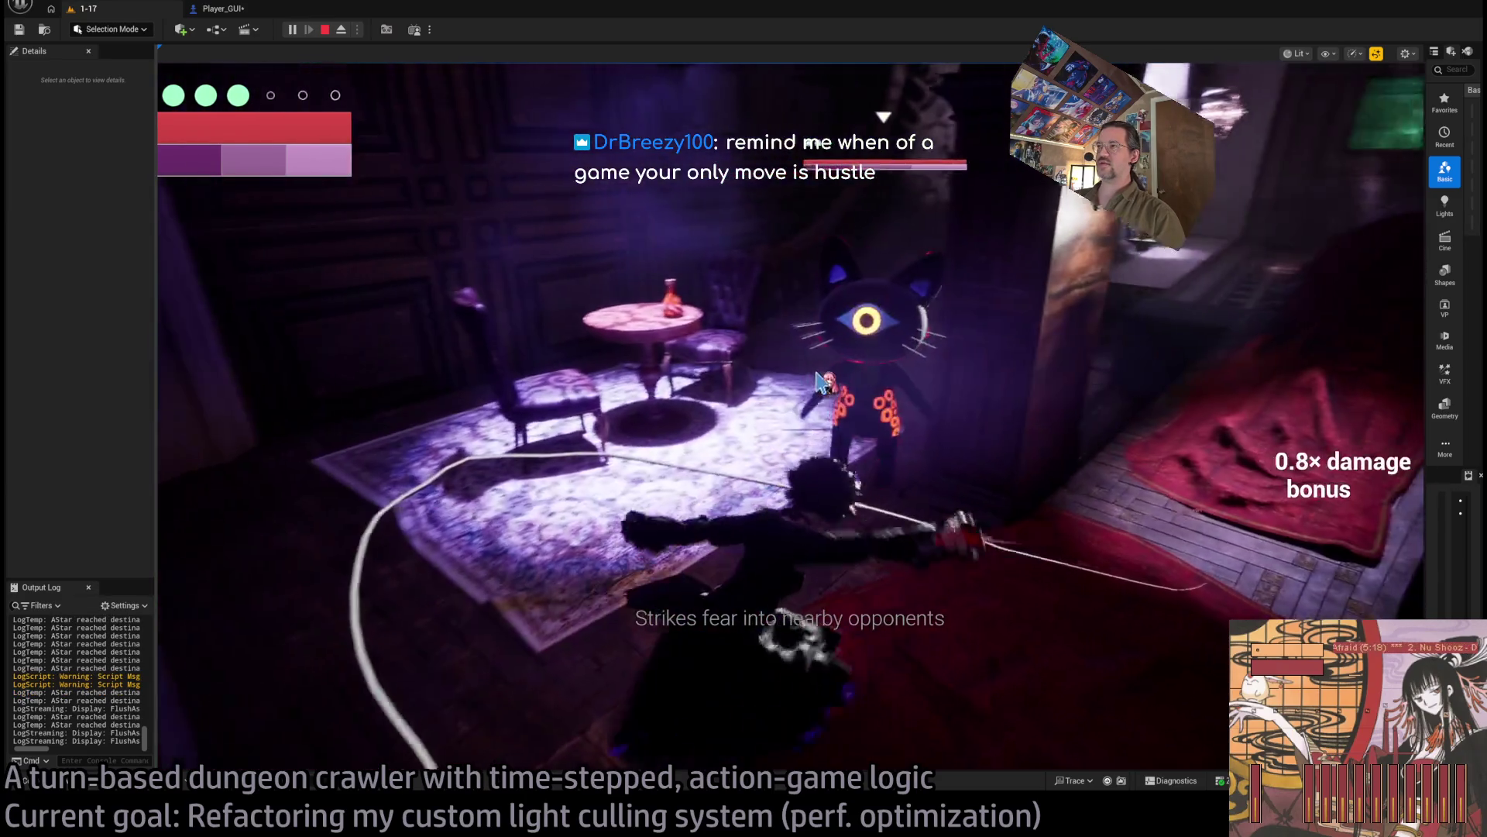
{"action": "key", "text": "w"}
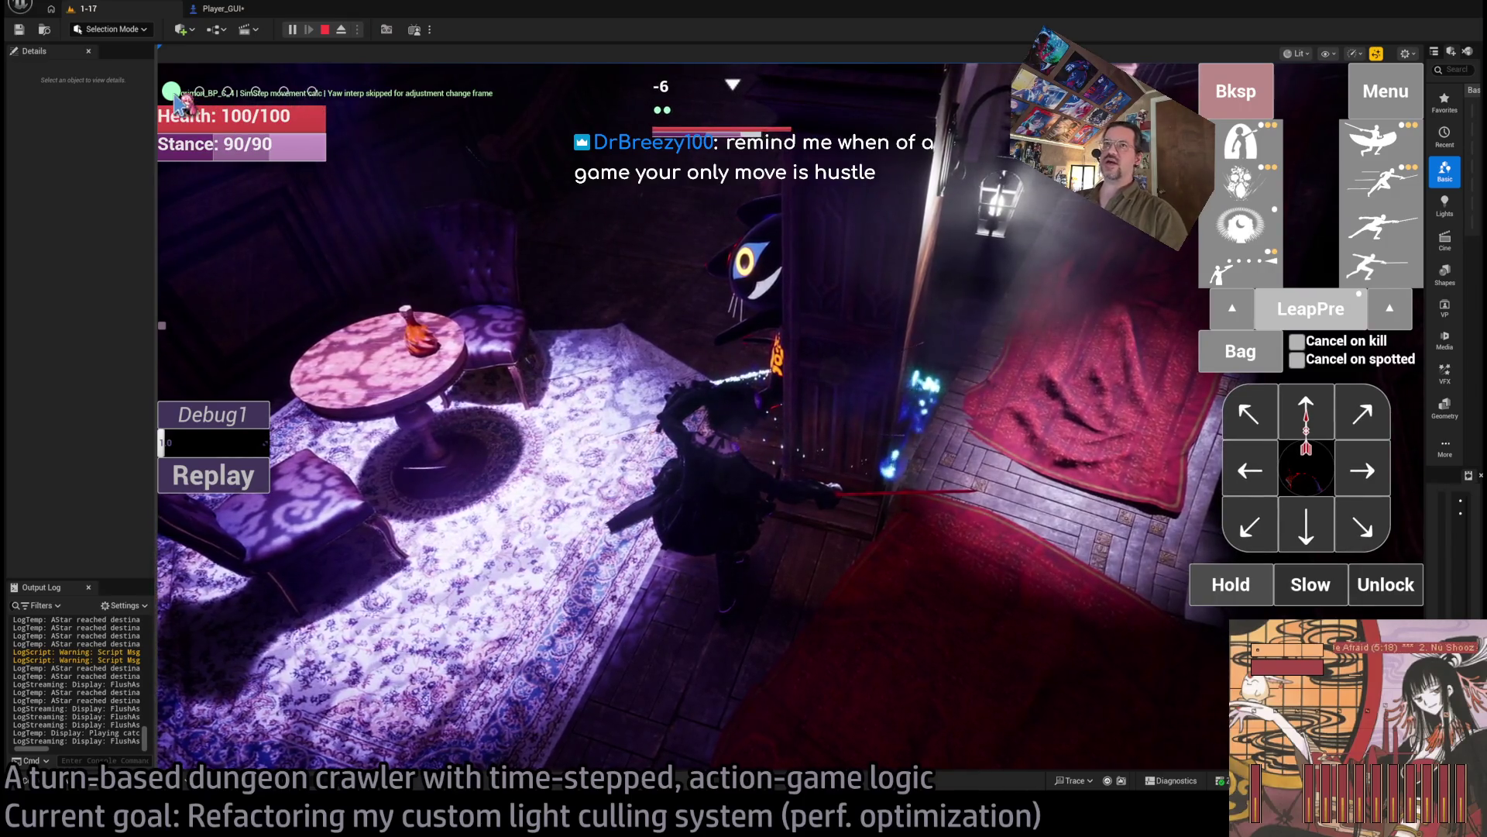
{"action": "left_click", "coordinate": [1358, 275]}
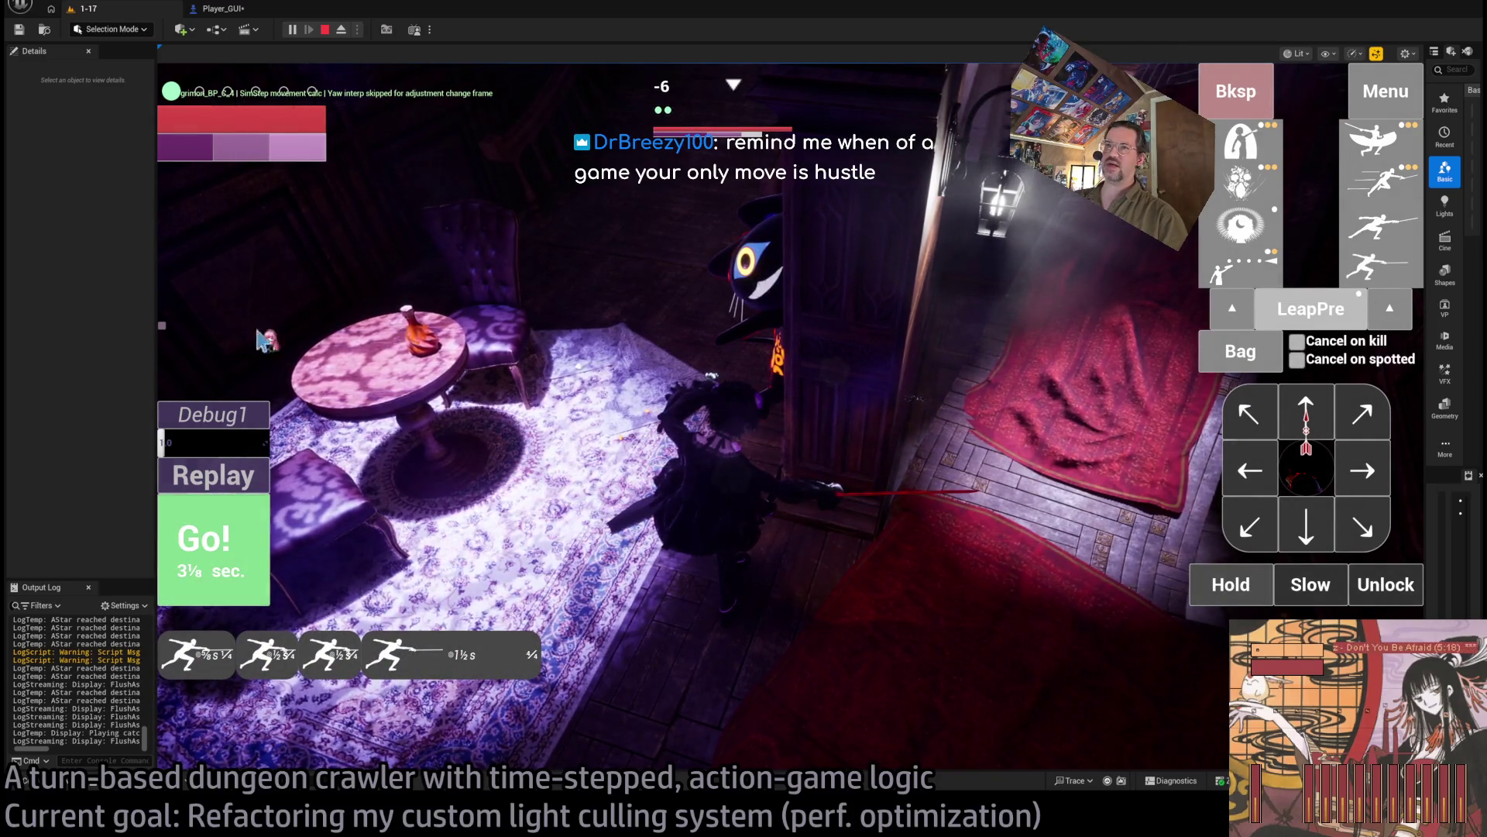
{"action": "left_click", "coordinate": [206, 571]}
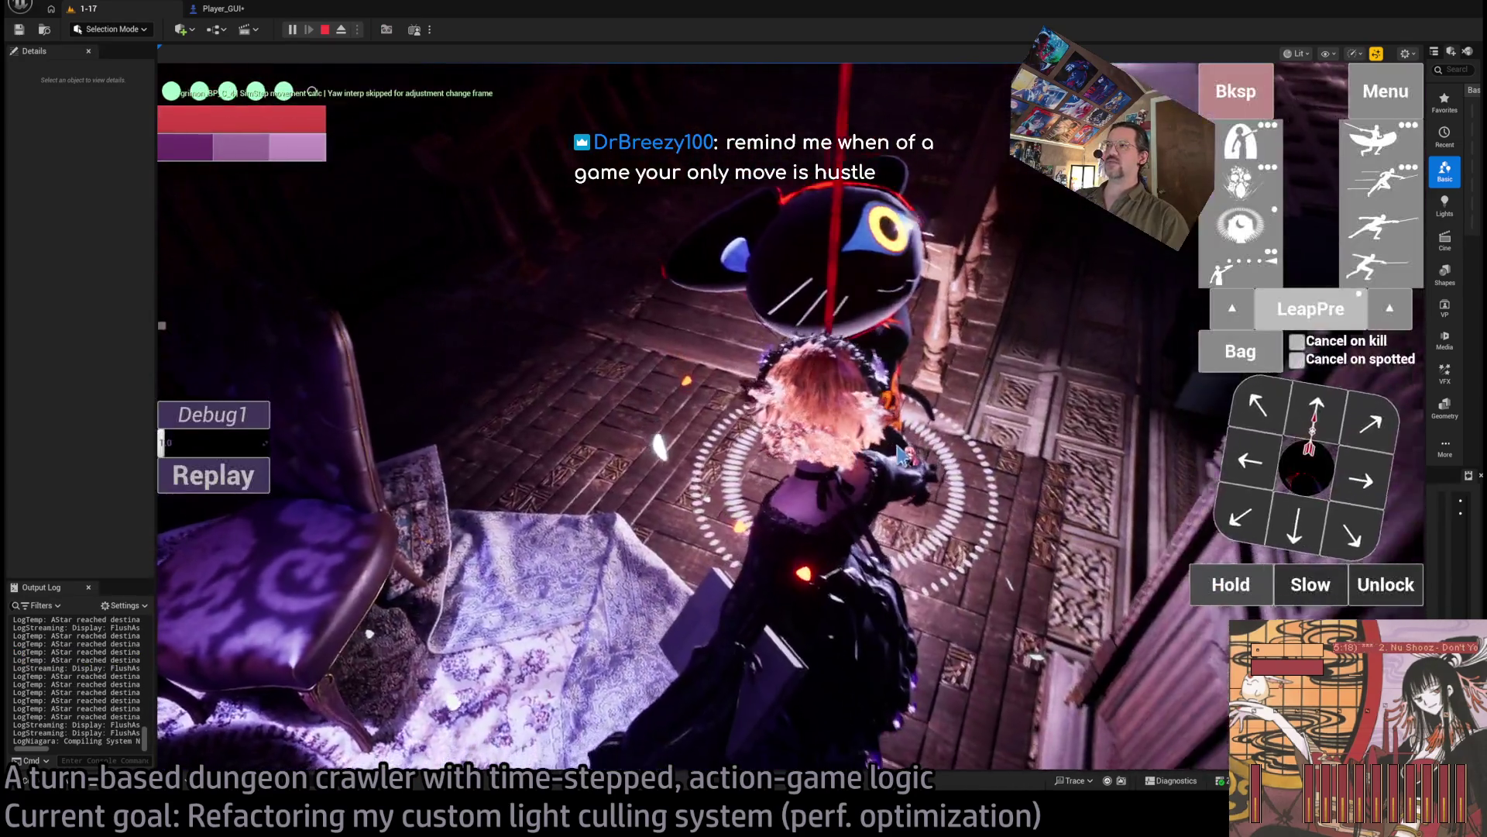
{"action": "left_click", "coordinate": [900, 455]}
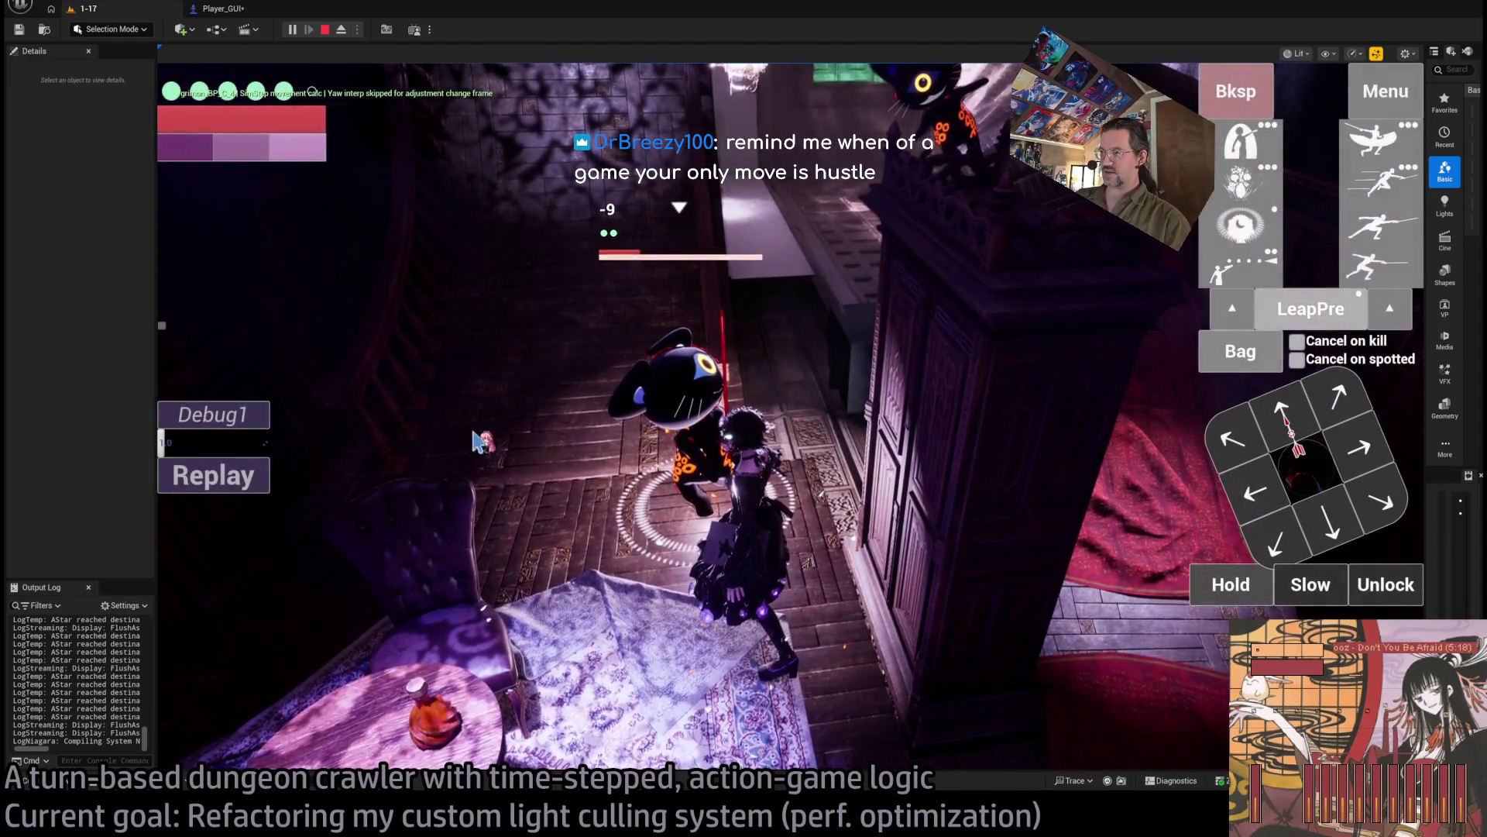
{"action": "left_click", "coordinate": [214, 475]}
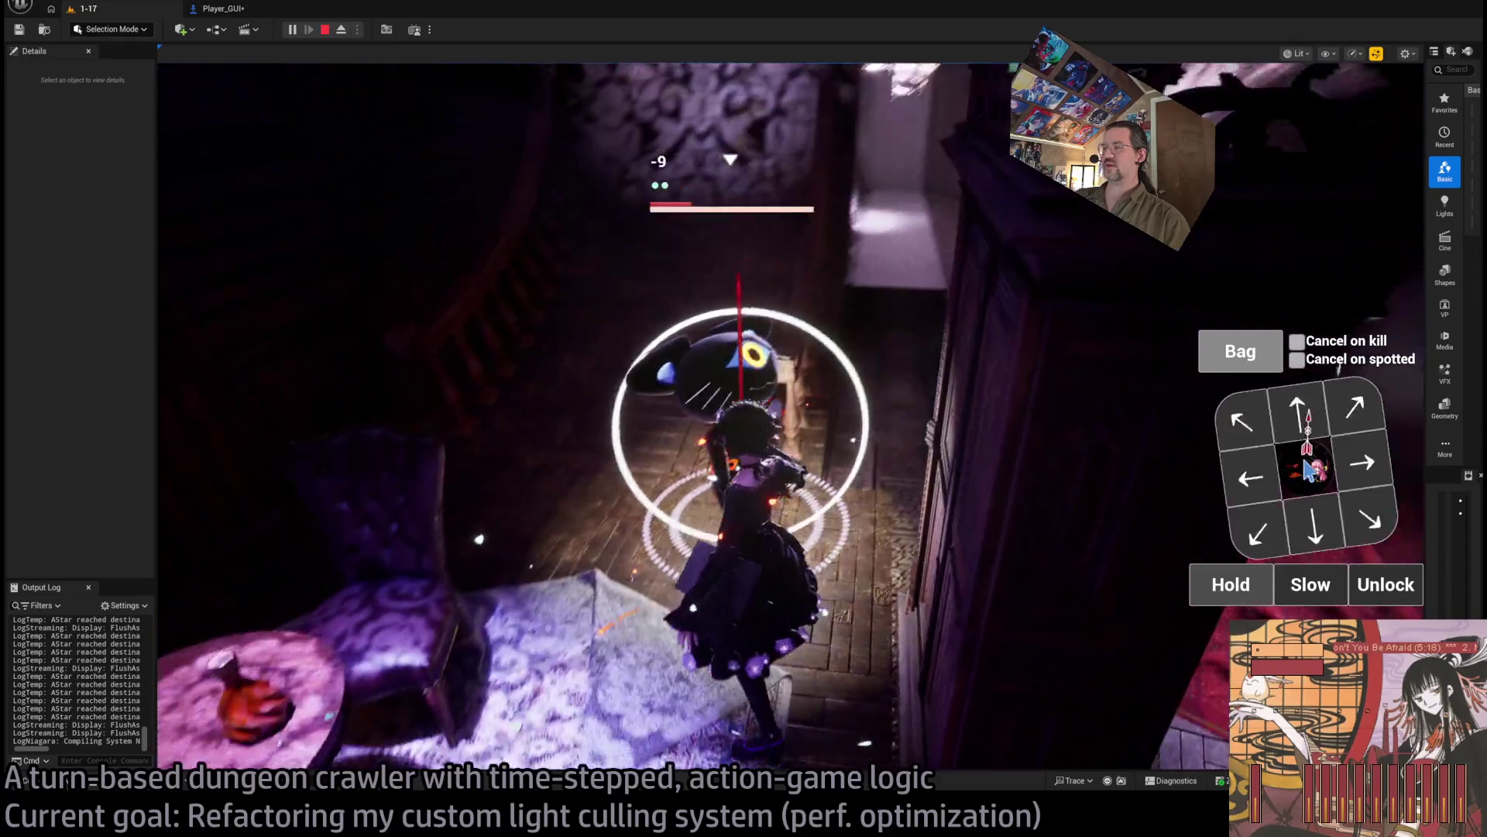
Step: Queue one more lunge, release the lock, and step twice down into the dark corridor
{"action": "left_click", "coordinate": [1385, 271]}
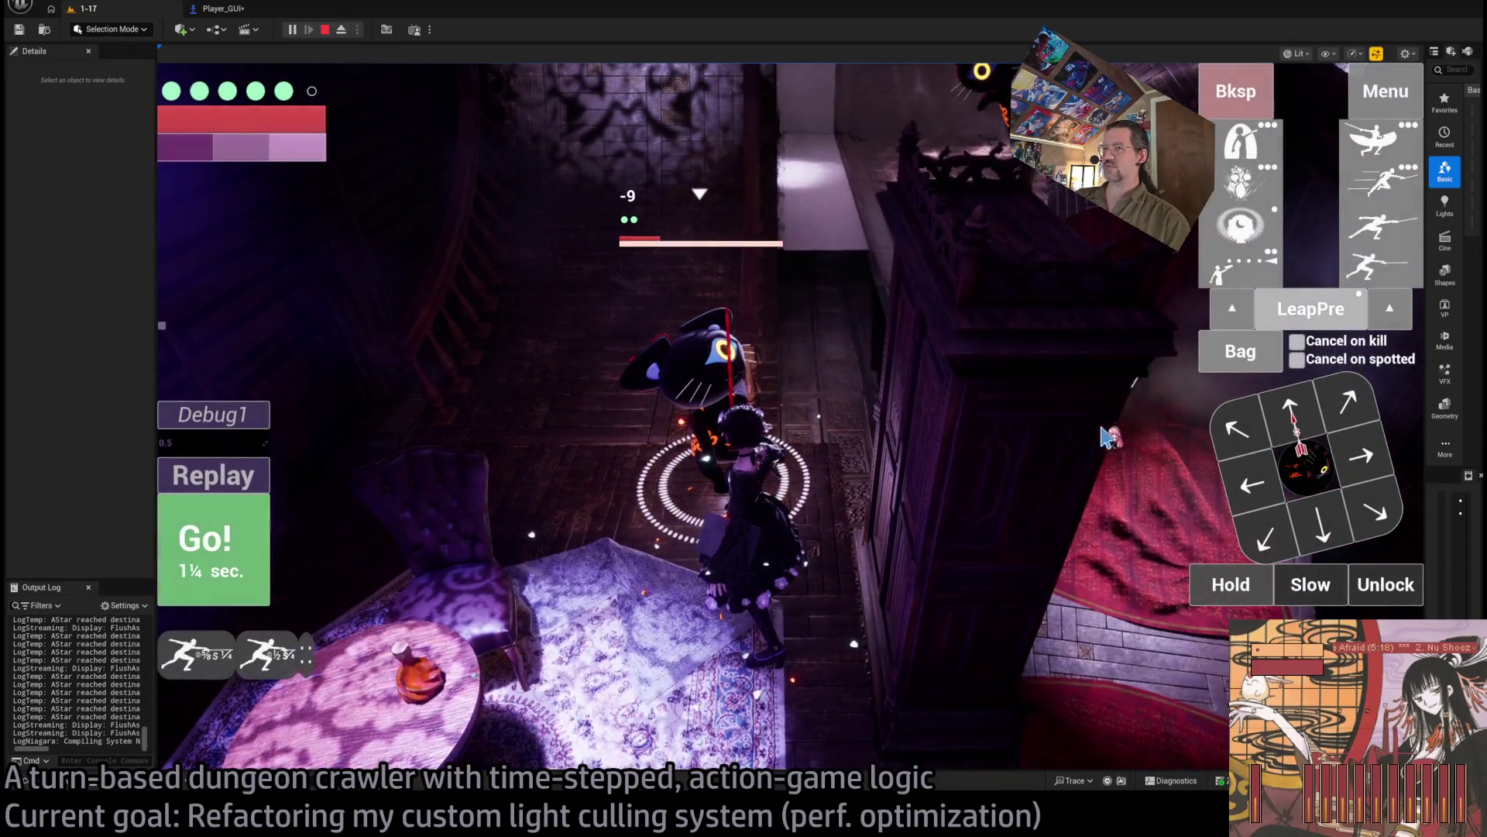
{"action": "left_click", "coordinate": [1387, 585]}
{"action": "left_click", "coordinate": [1361, 408]}
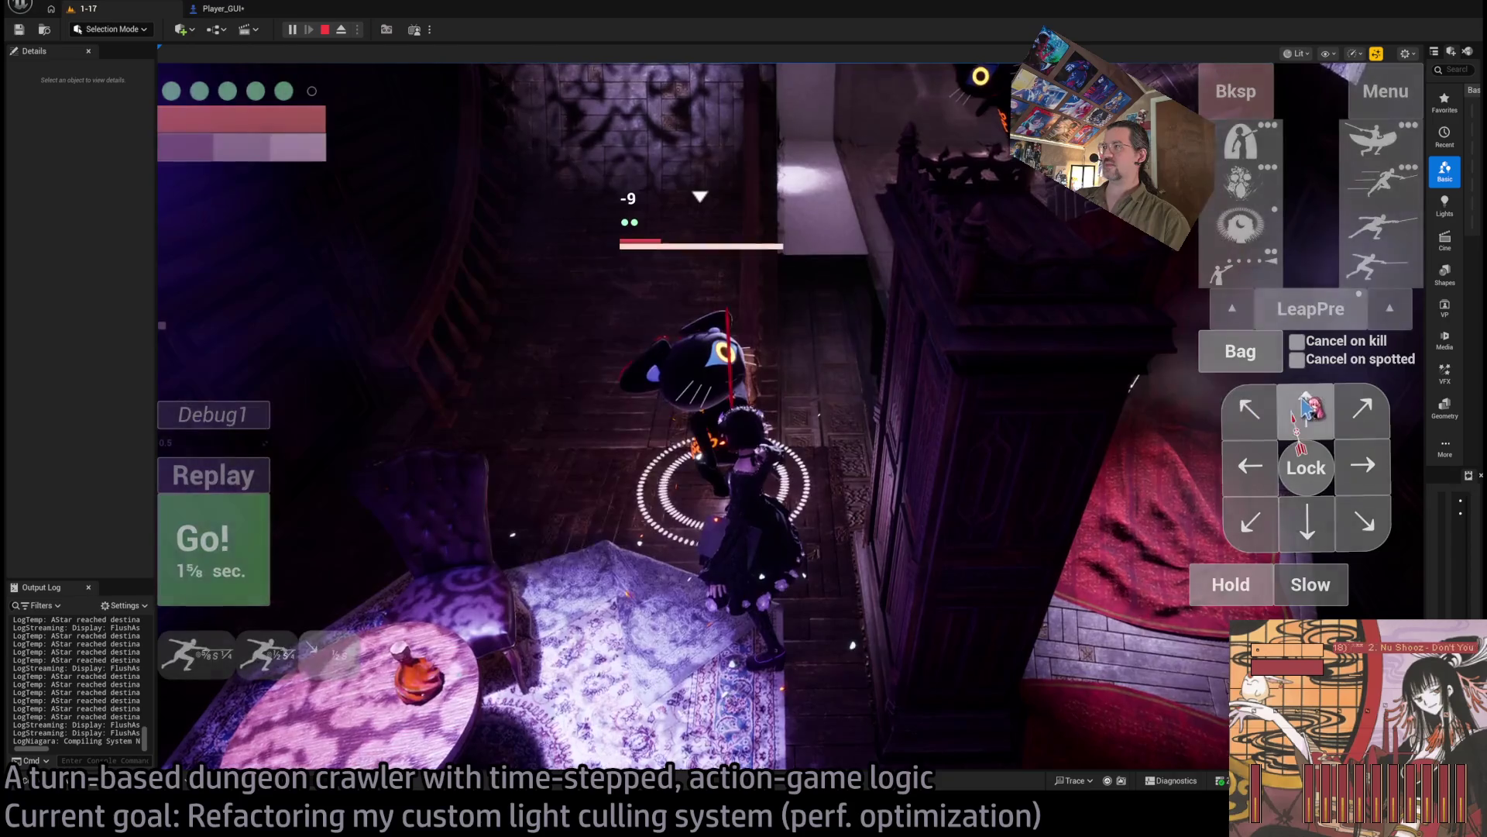
{"action": "left_click", "coordinate": [1307, 407]}
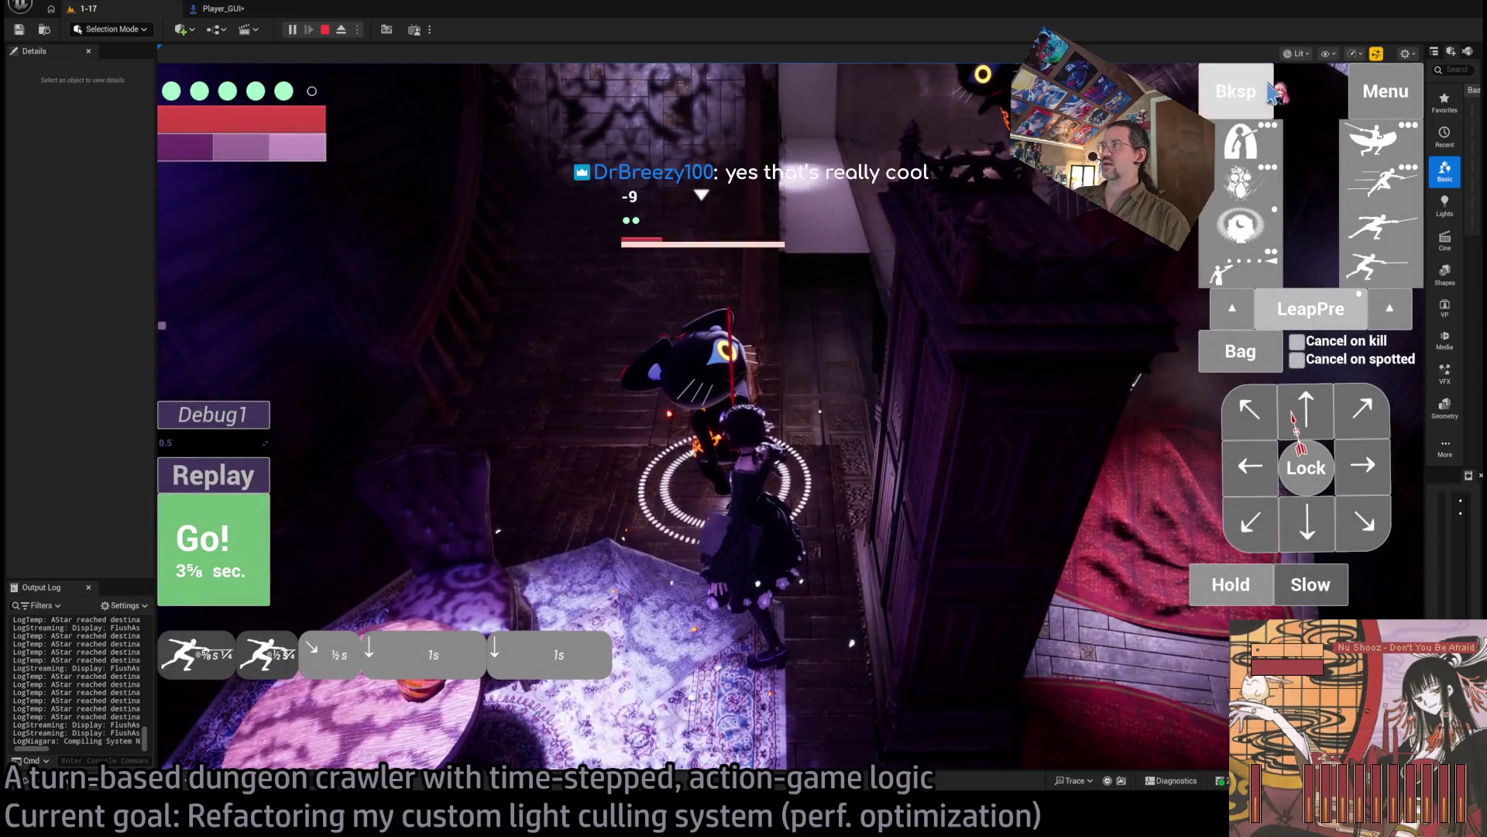
{"action": "left_click", "coordinate": [215, 539]}
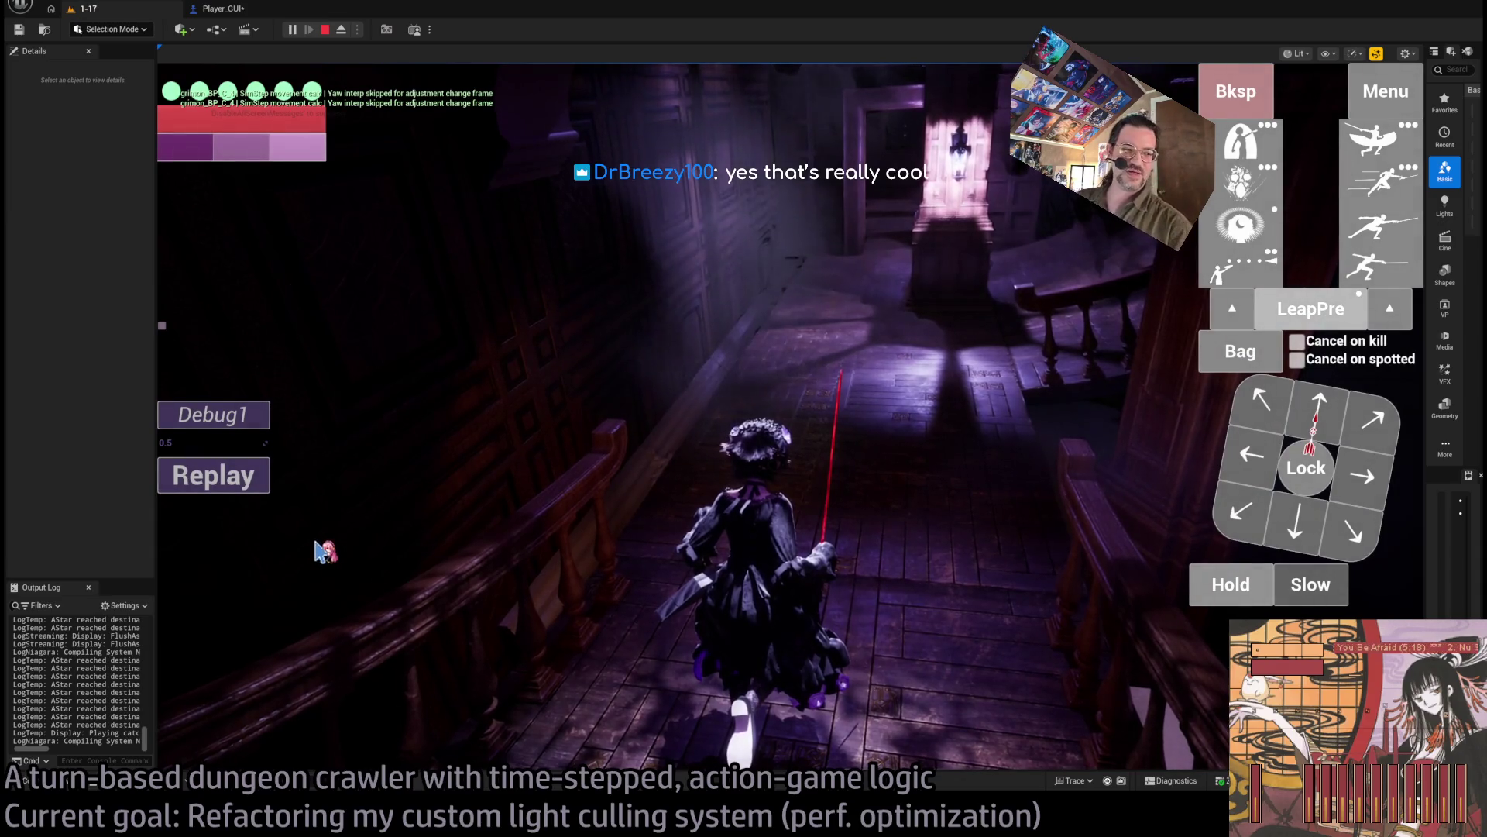
Step: Move one second down the corridor while locked onto a black cat, then replay the turn
{"action": "left_click", "coordinate": [687, 456]}
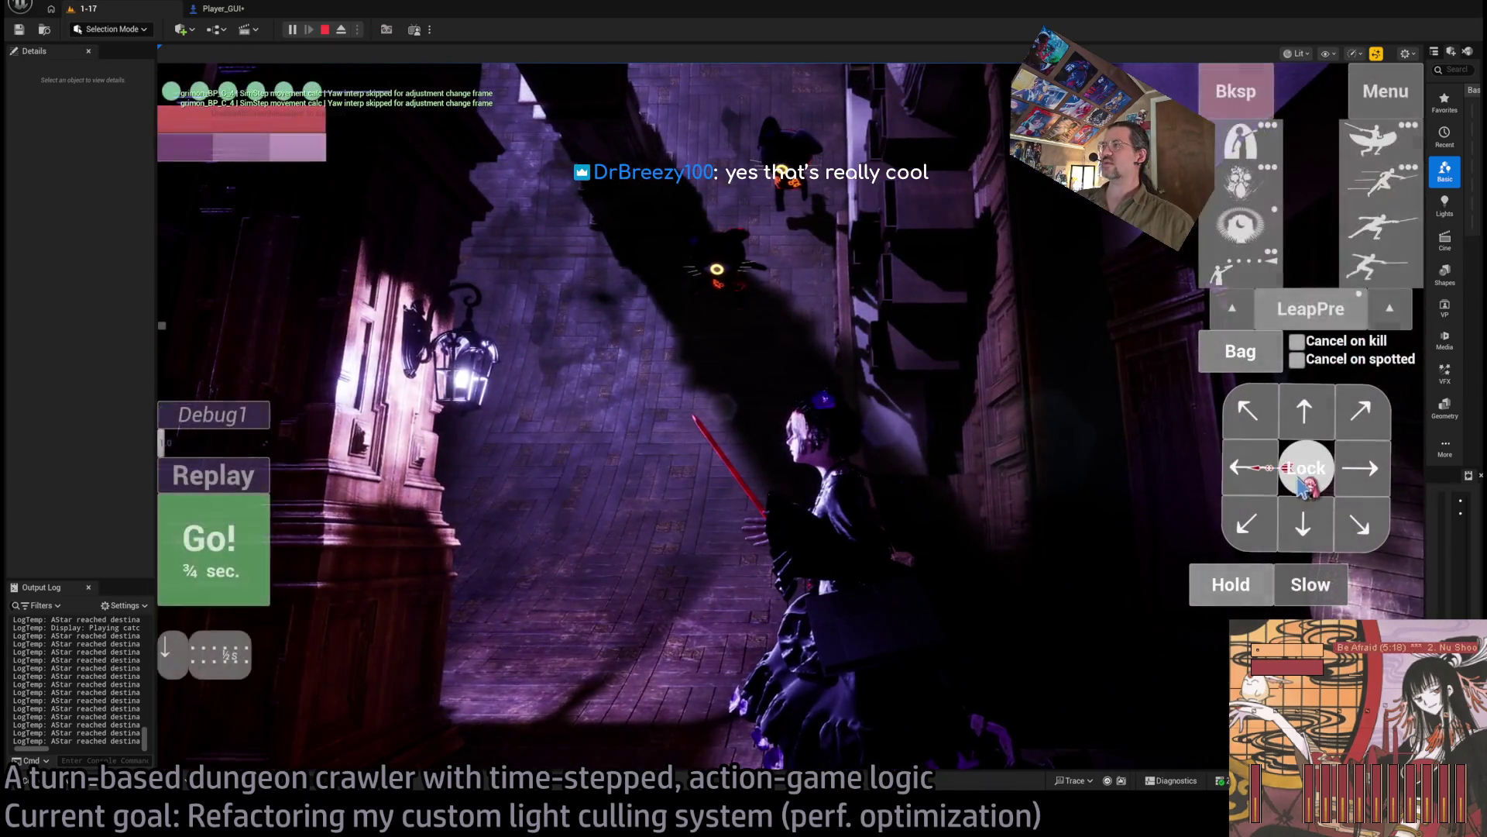
{"action": "left_click", "coordinate": [1301, 465]}
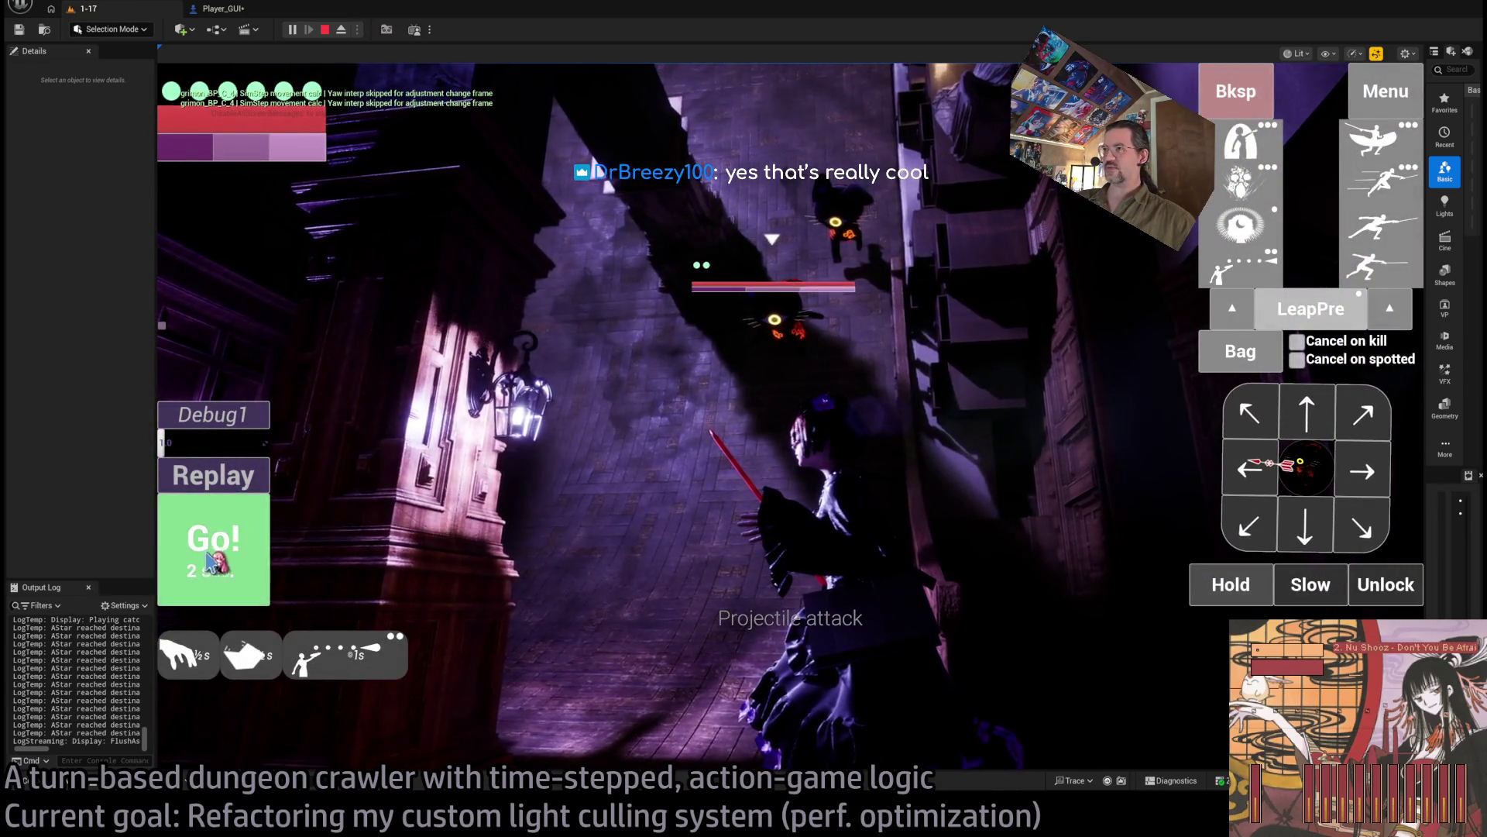
{"action": "left_click", "coordinate": [213, 559]}
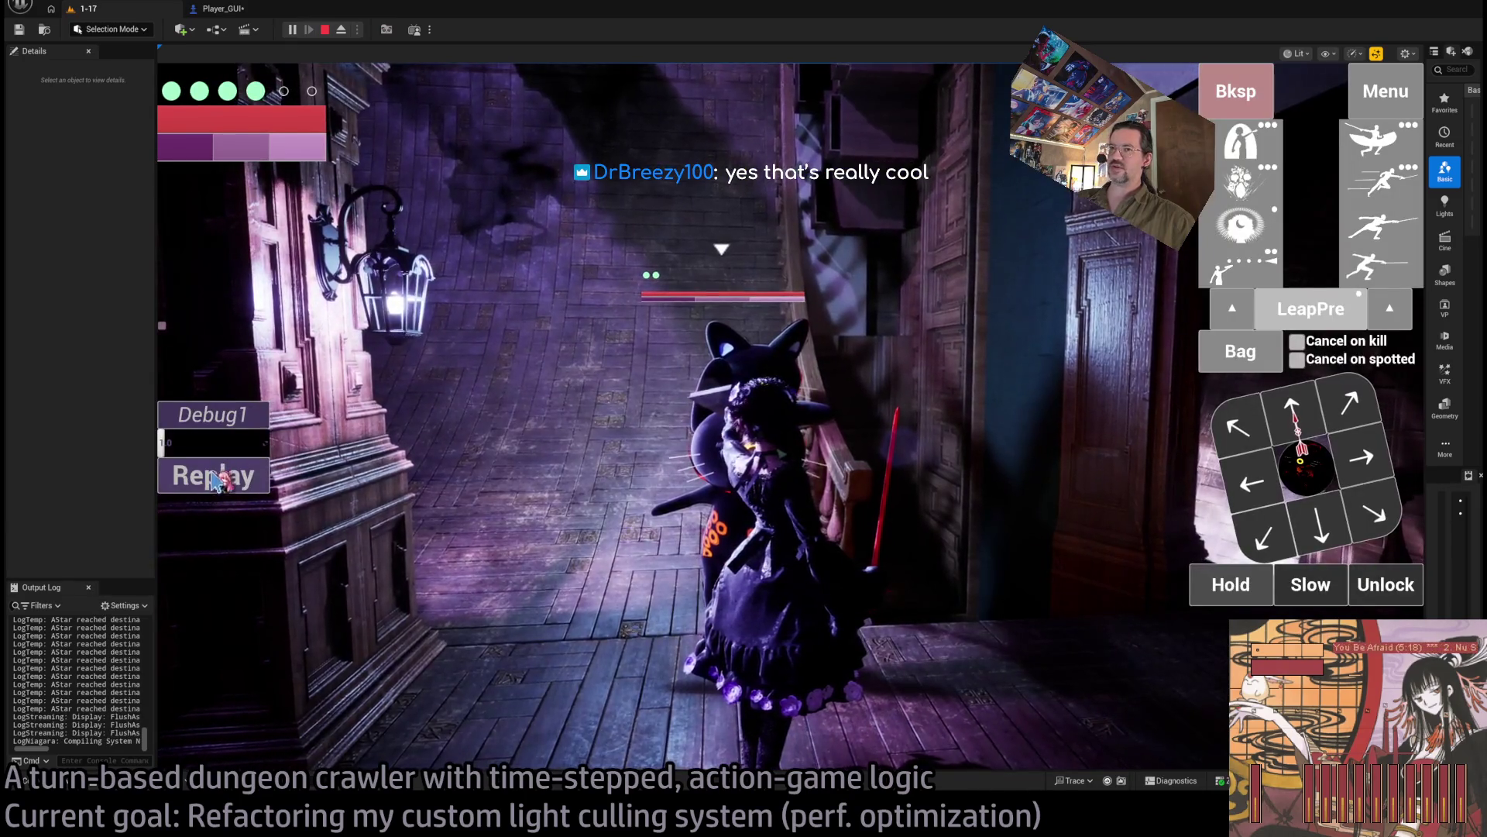
{"action": "left_click", "coordinate": [214, 480]}
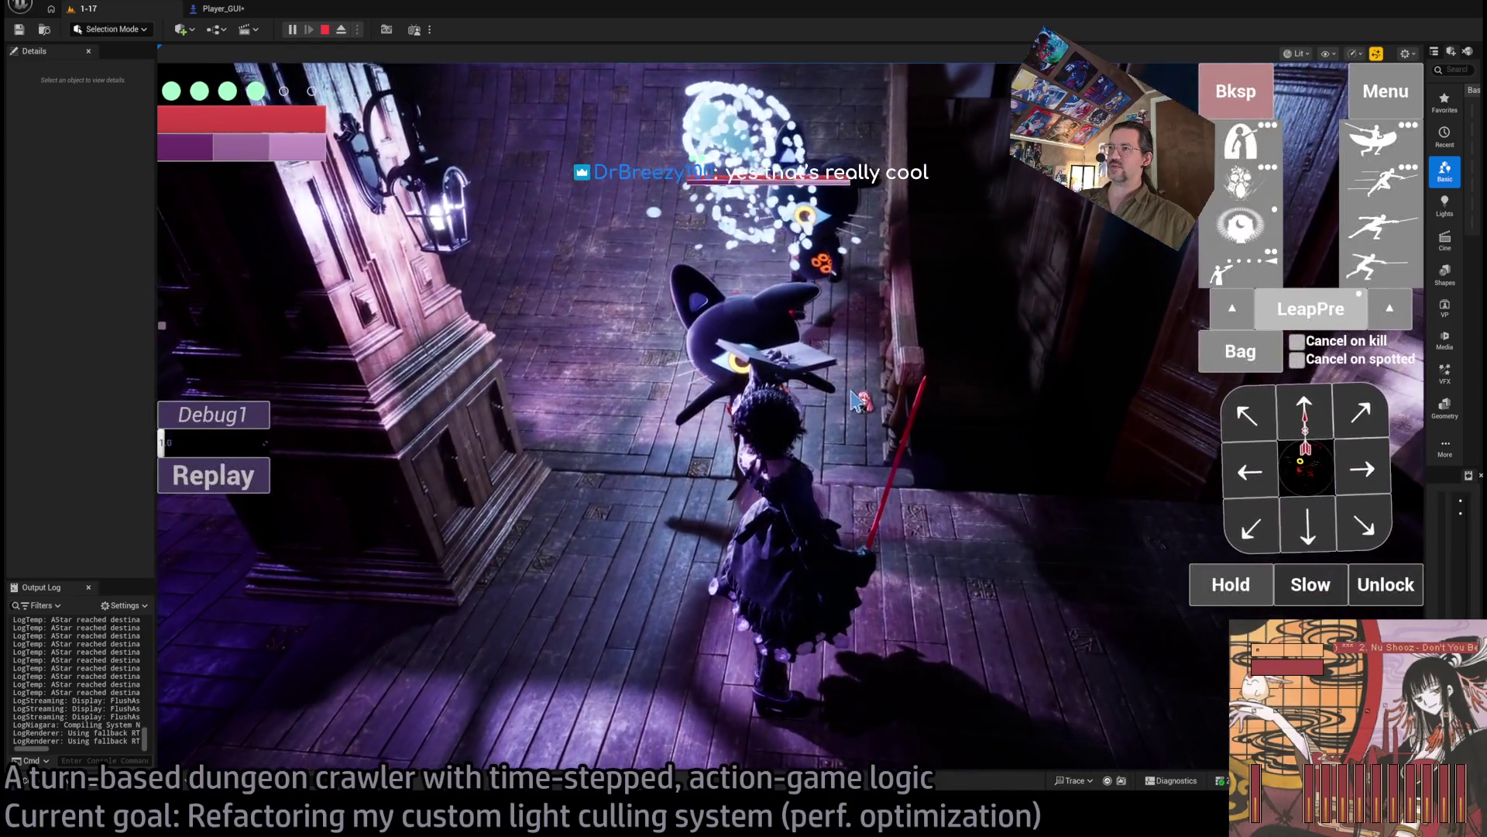
Step: Turn toward the cats, lock onto one, and play the 2¼-second and following turns
{"action": "left_click", "coordinate": [855, 400]}
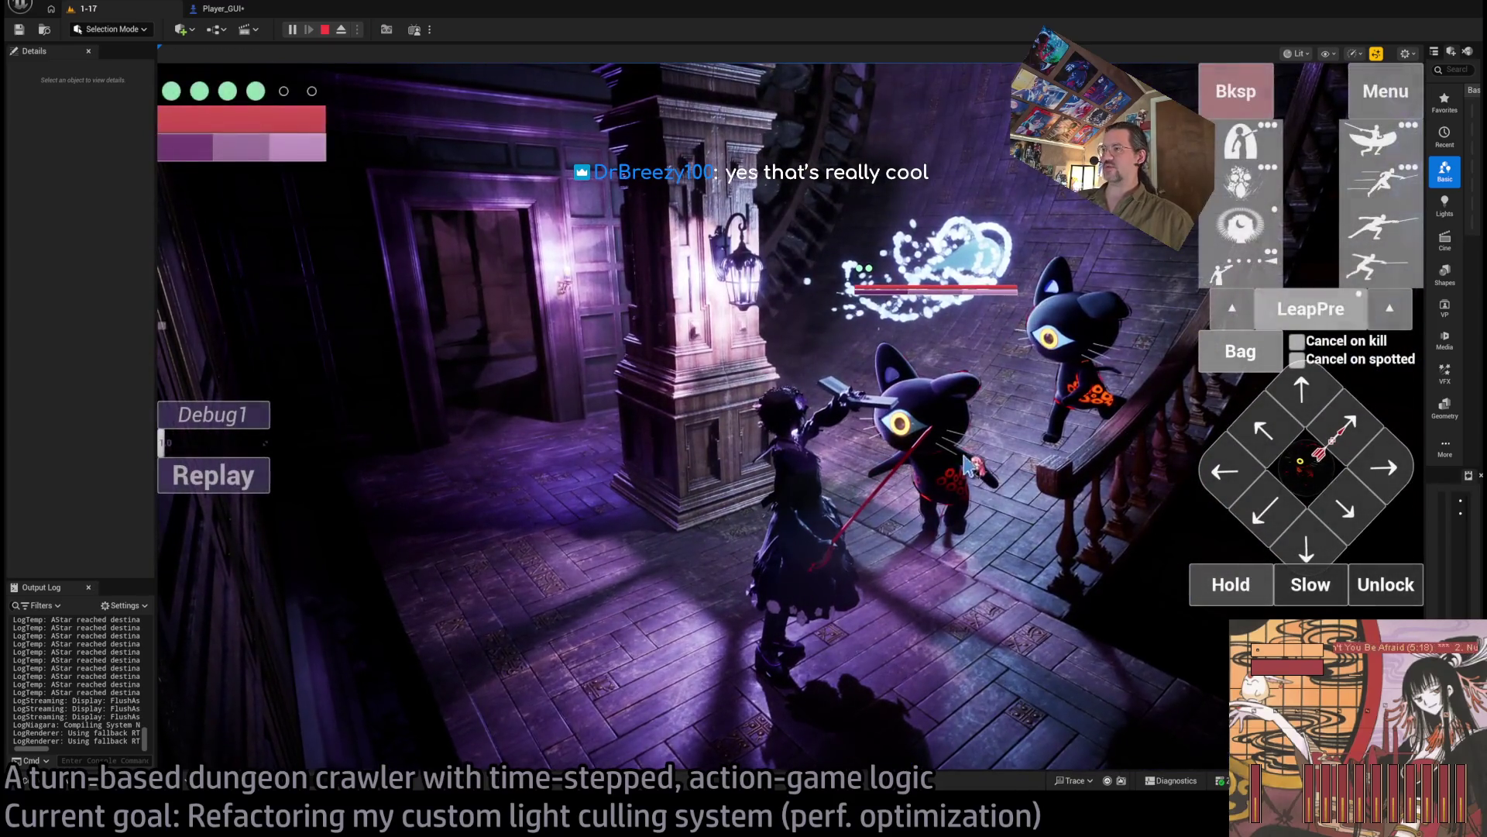
{"action": "left_click", "coordinate": [1333, 461]}
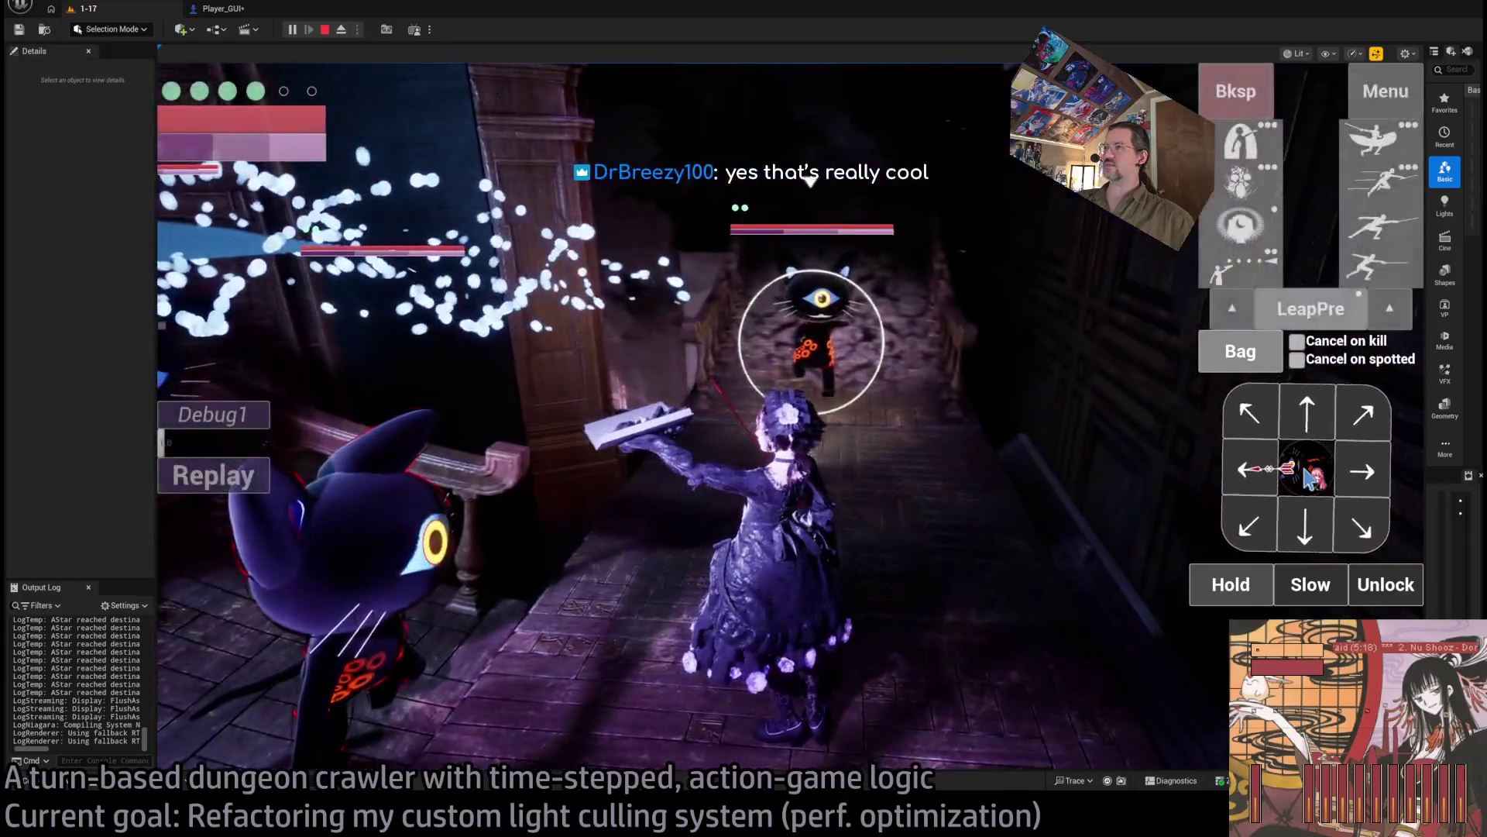
{"action": "left_click", "coordinate": [1307, 477]}
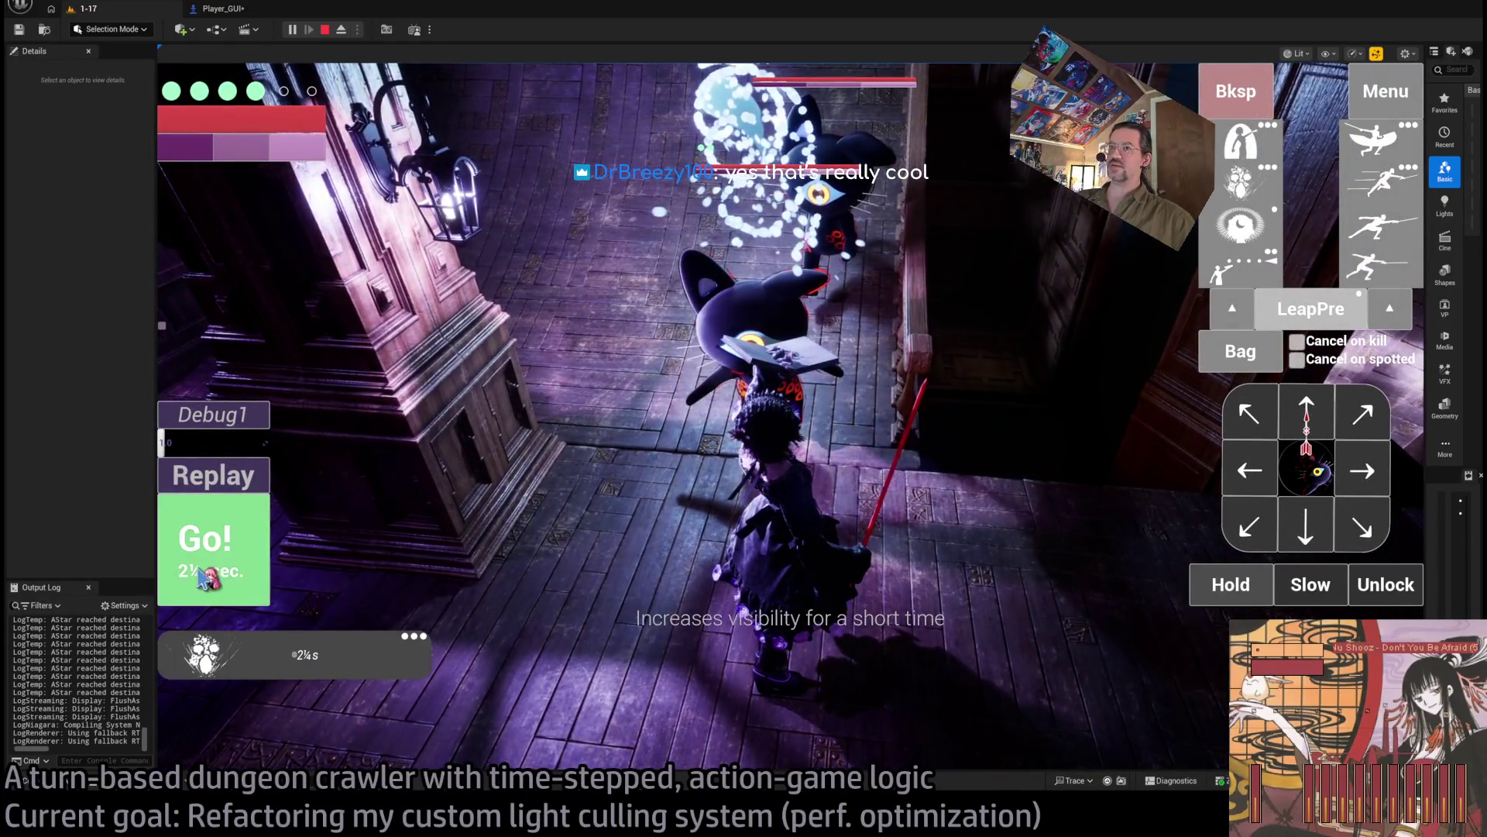
{"action": "left_click", "coordinate": [224, 542]}
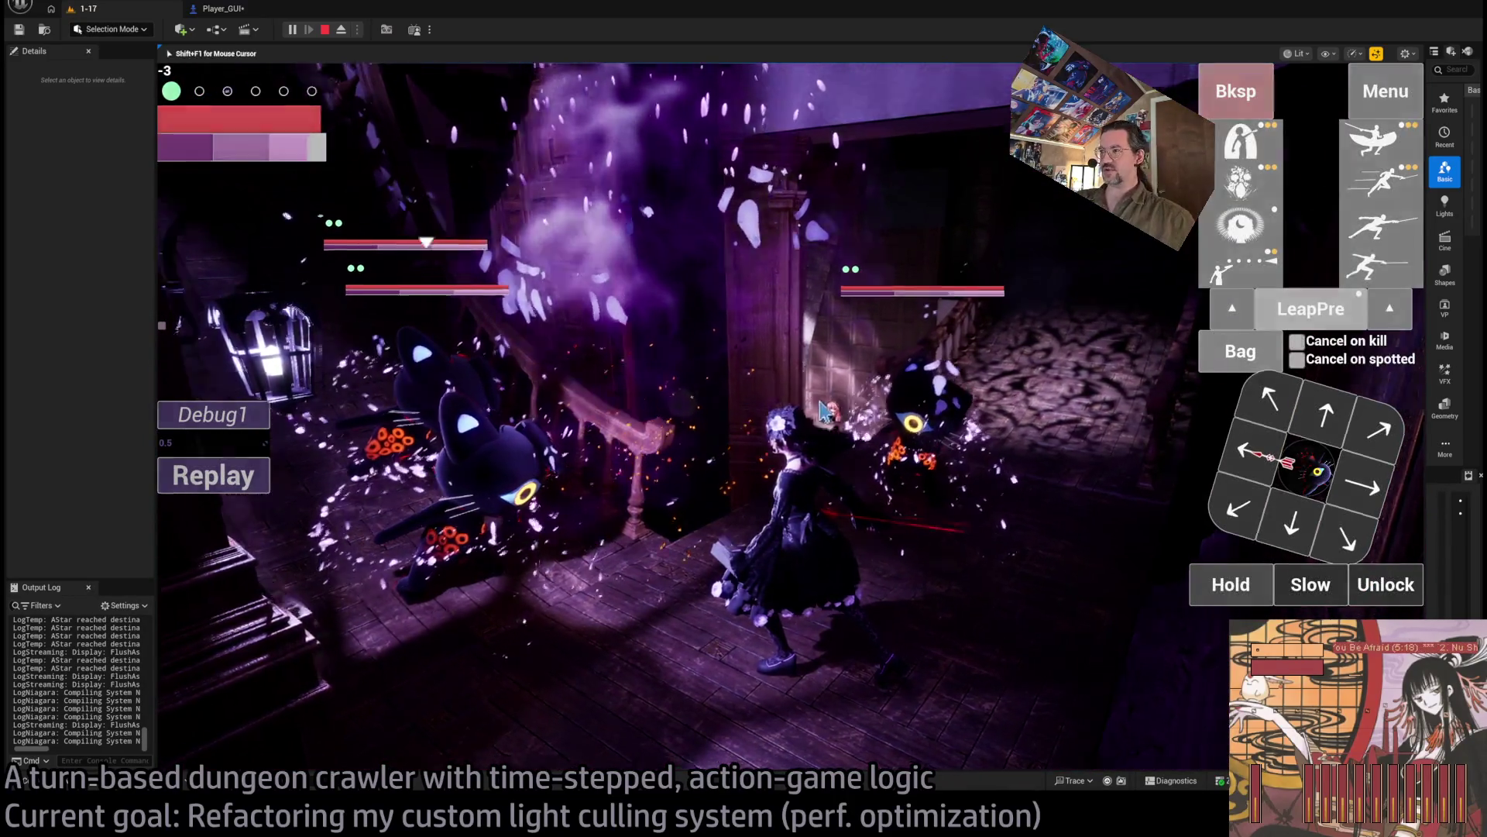
{"action": "left_click", "coordinate": [741, 436]}
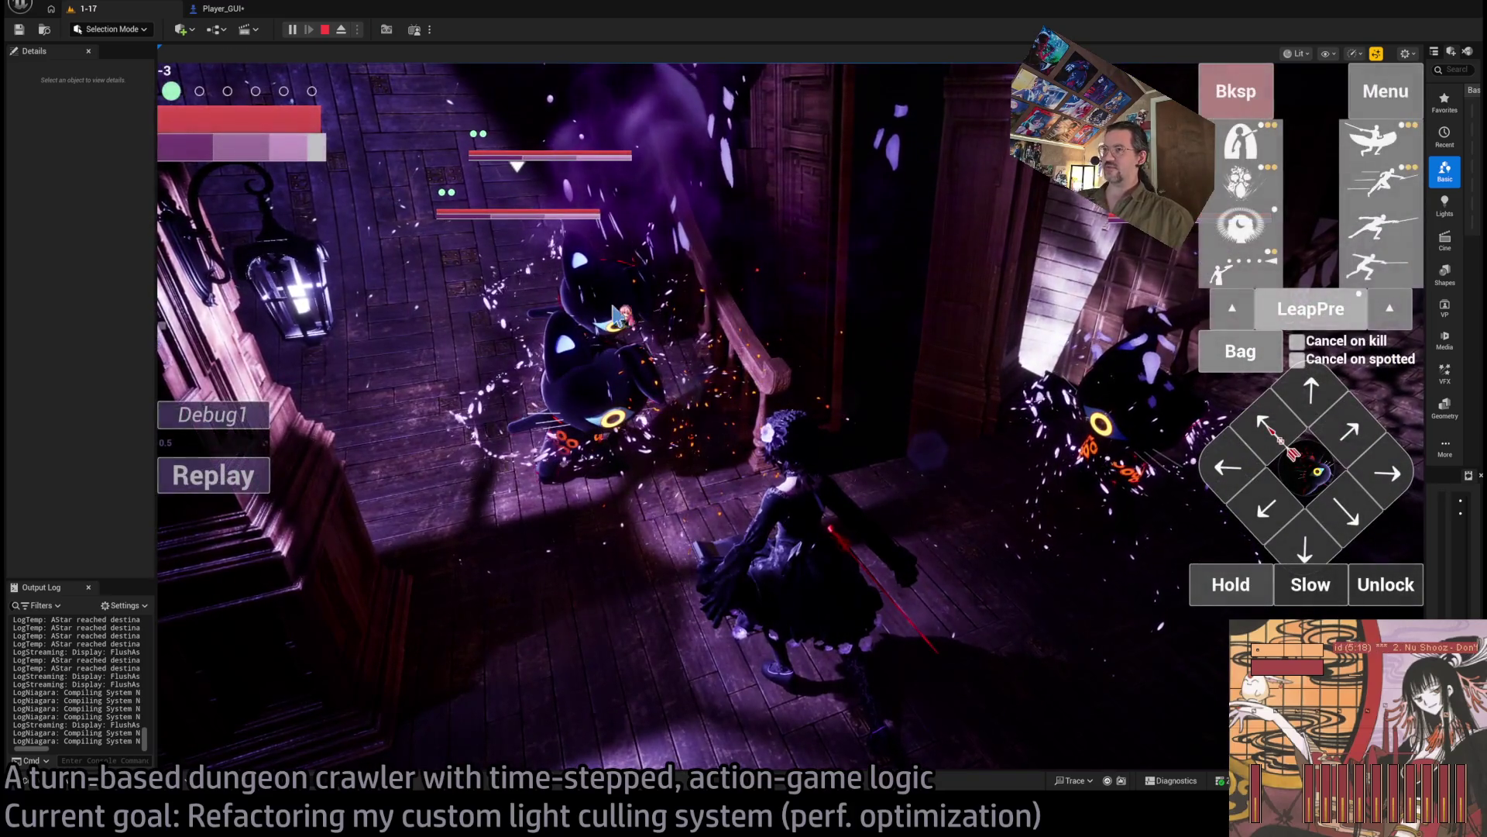
{"action": "left_click", "coordinate": [1309, 482]}
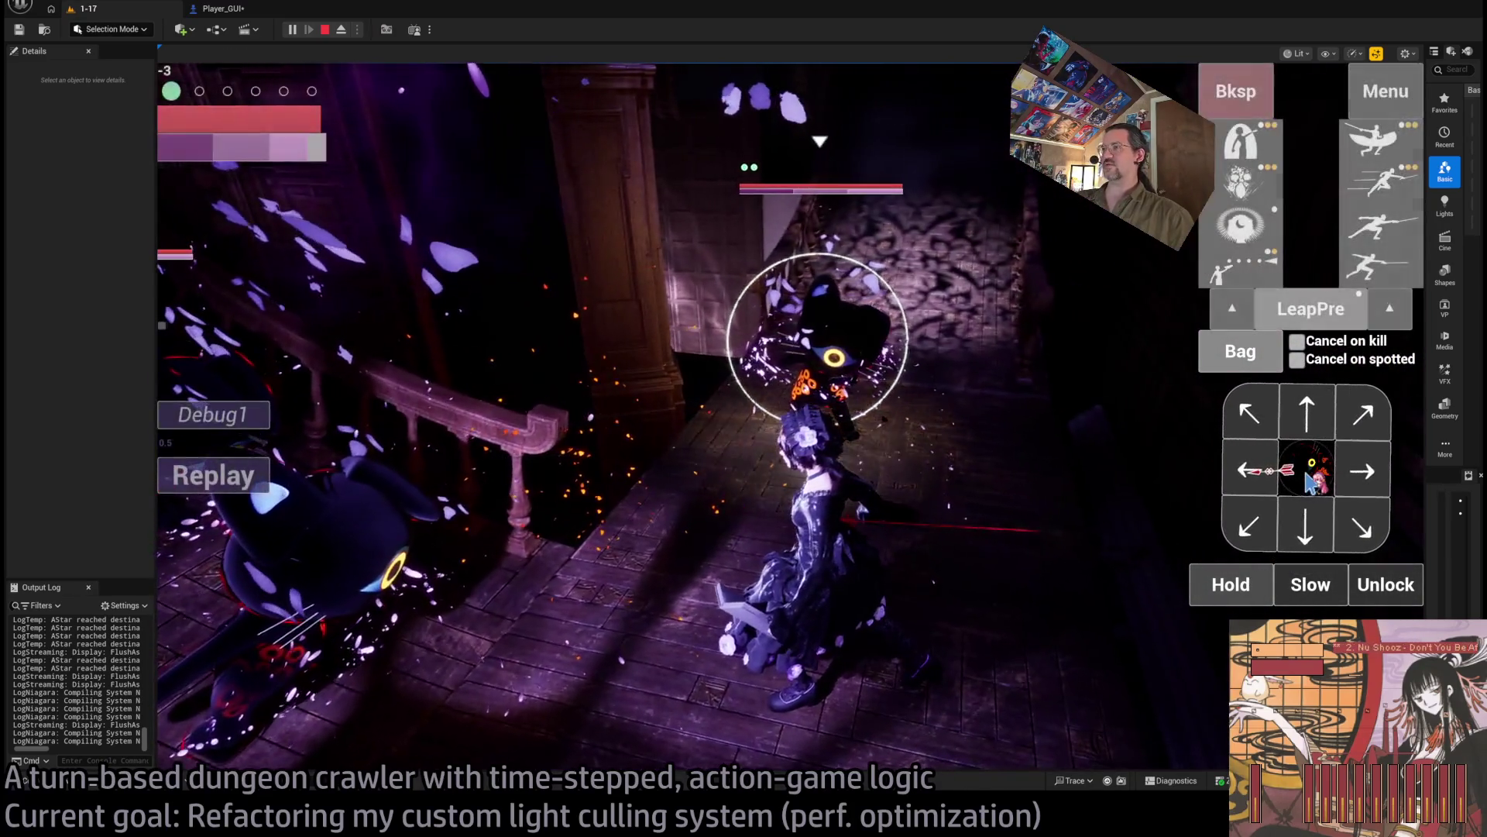
{"action": "left_click", "coordinate": [1402, 322]}
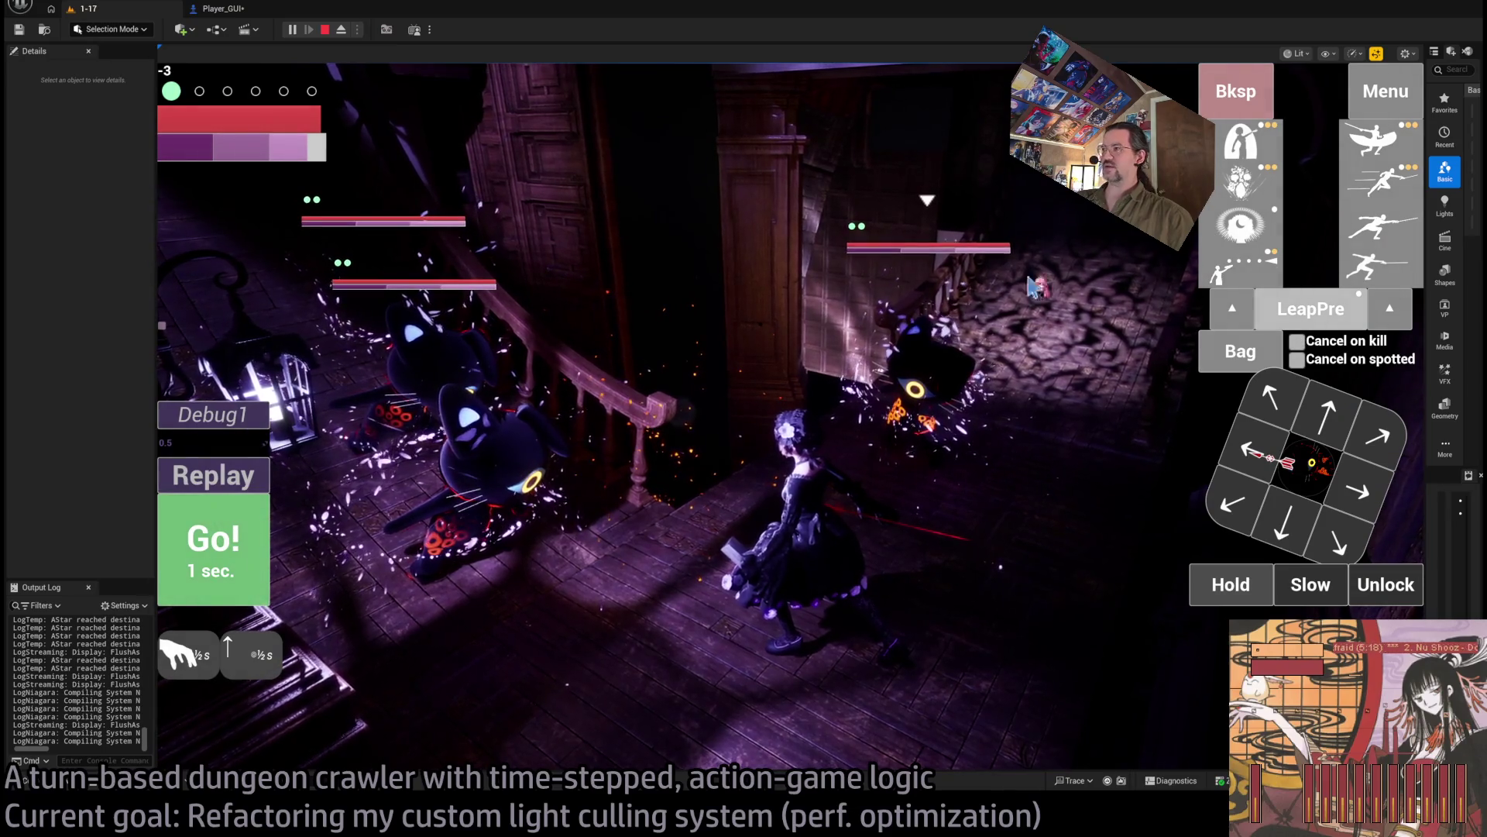
{"action": "left_click", "coordinate": [252, 538]}
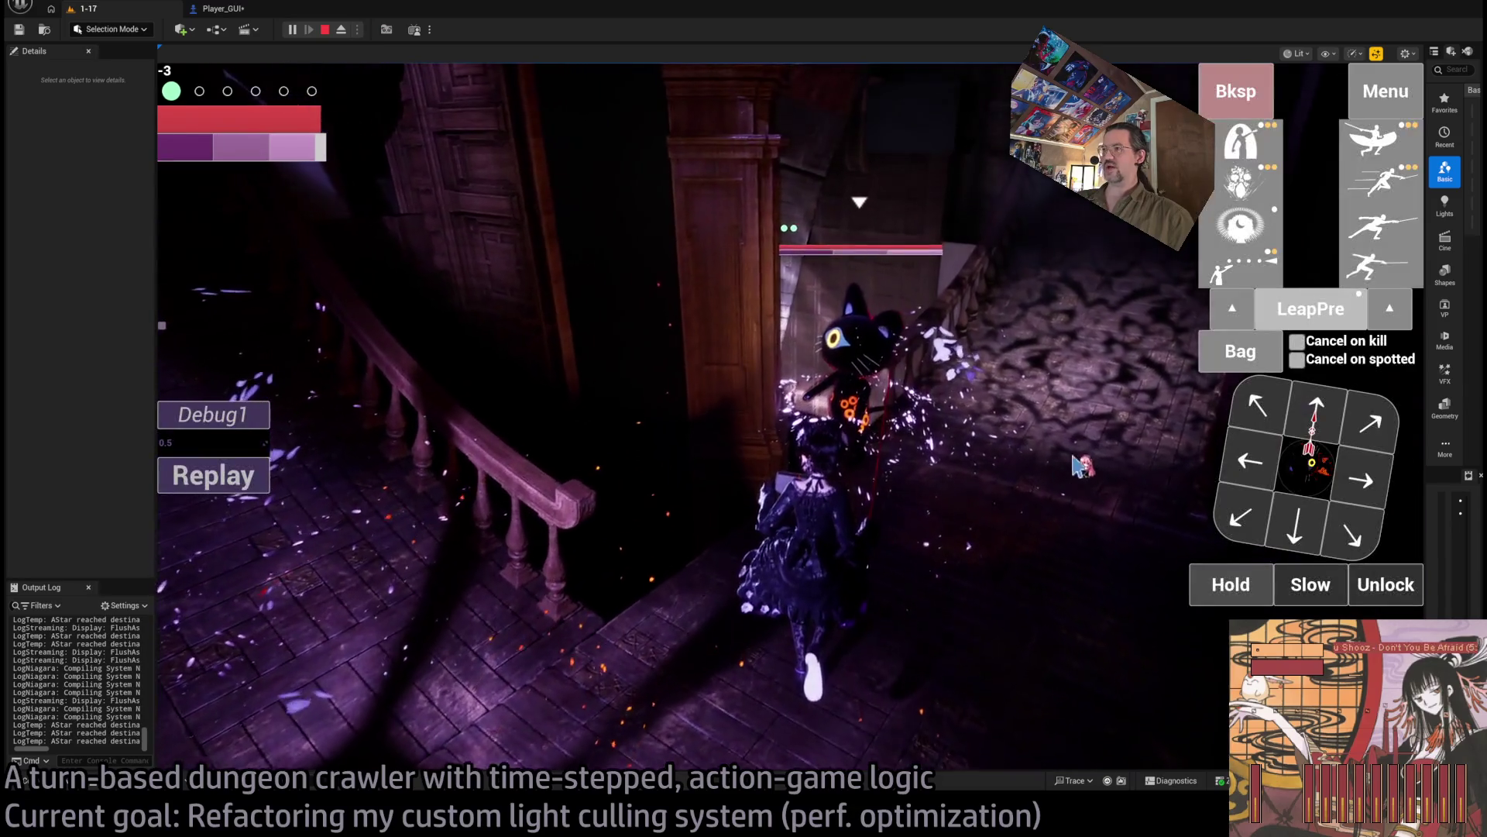
Step: Hit the cat with the four-hit light combo, a leaping attack, and a projectile
{"action": "left_click", "coordinate": [1383, 264]}
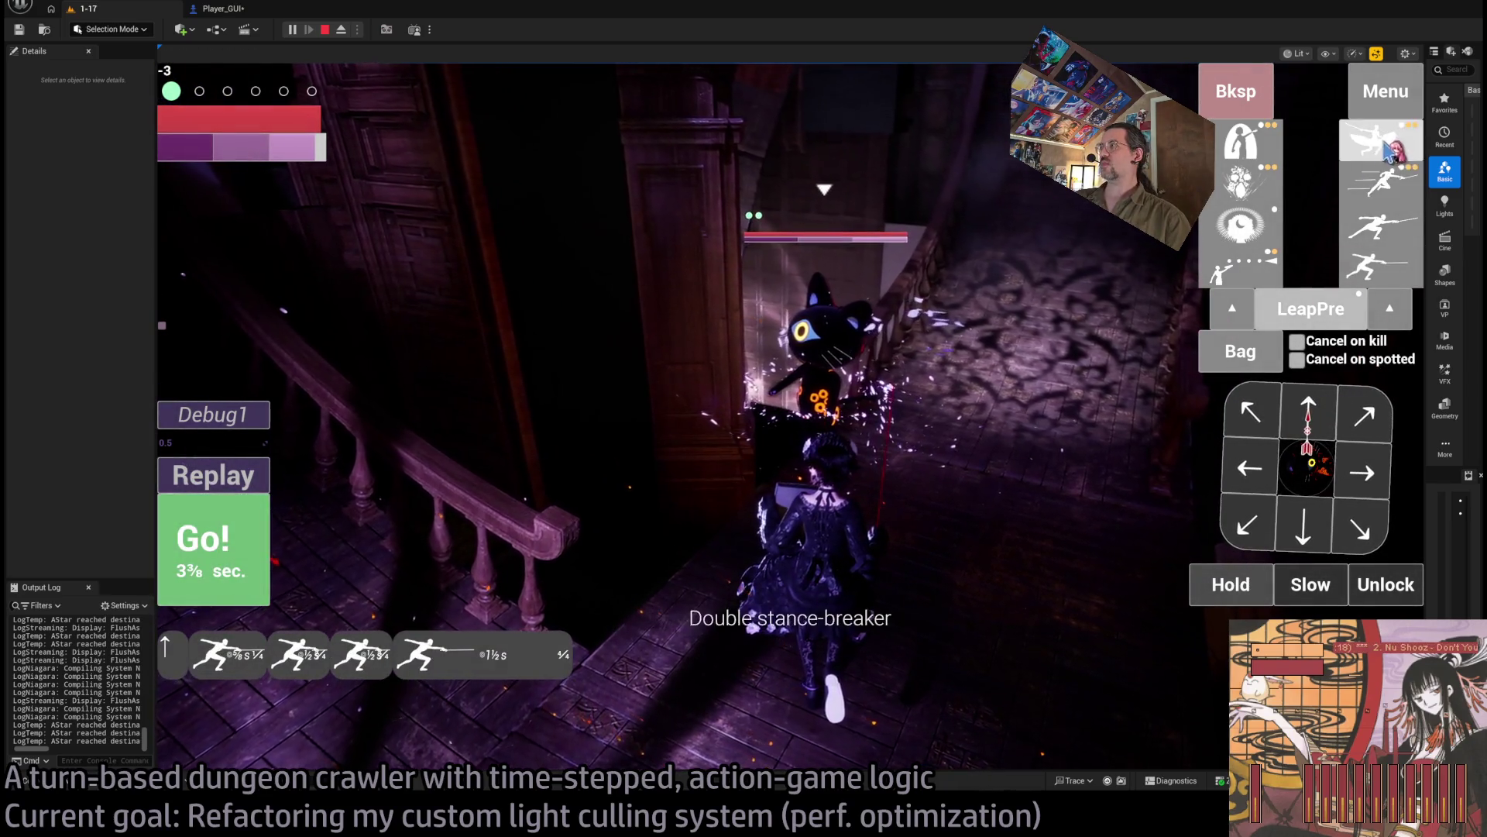
{"action": "left_click", "coordinate": [264, 527]}
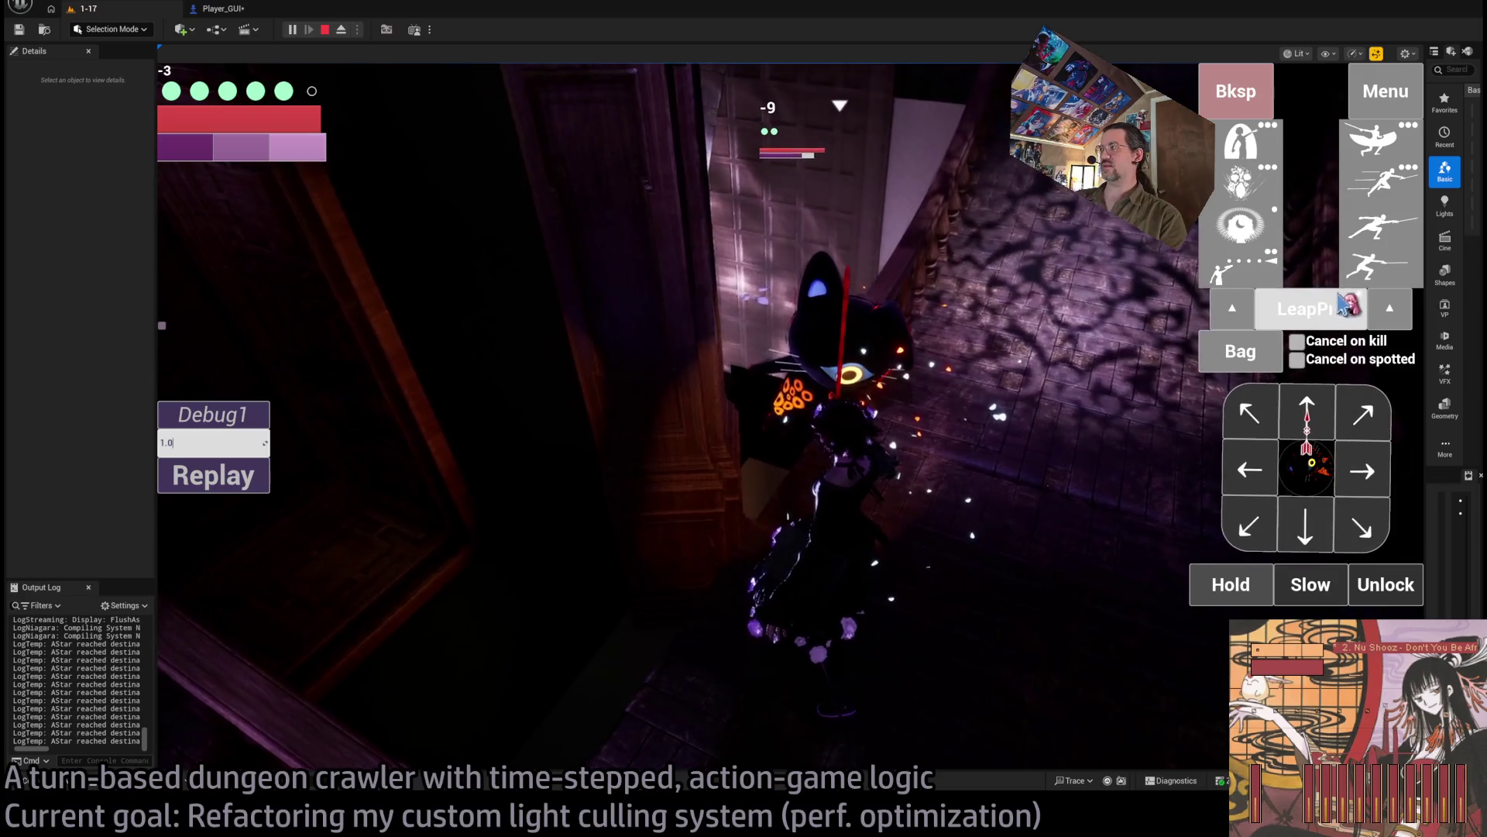
{"action": "left_click", "coordinate": [1346, 306]}
{"action": "left_click", "coordinate": [524, 524]}
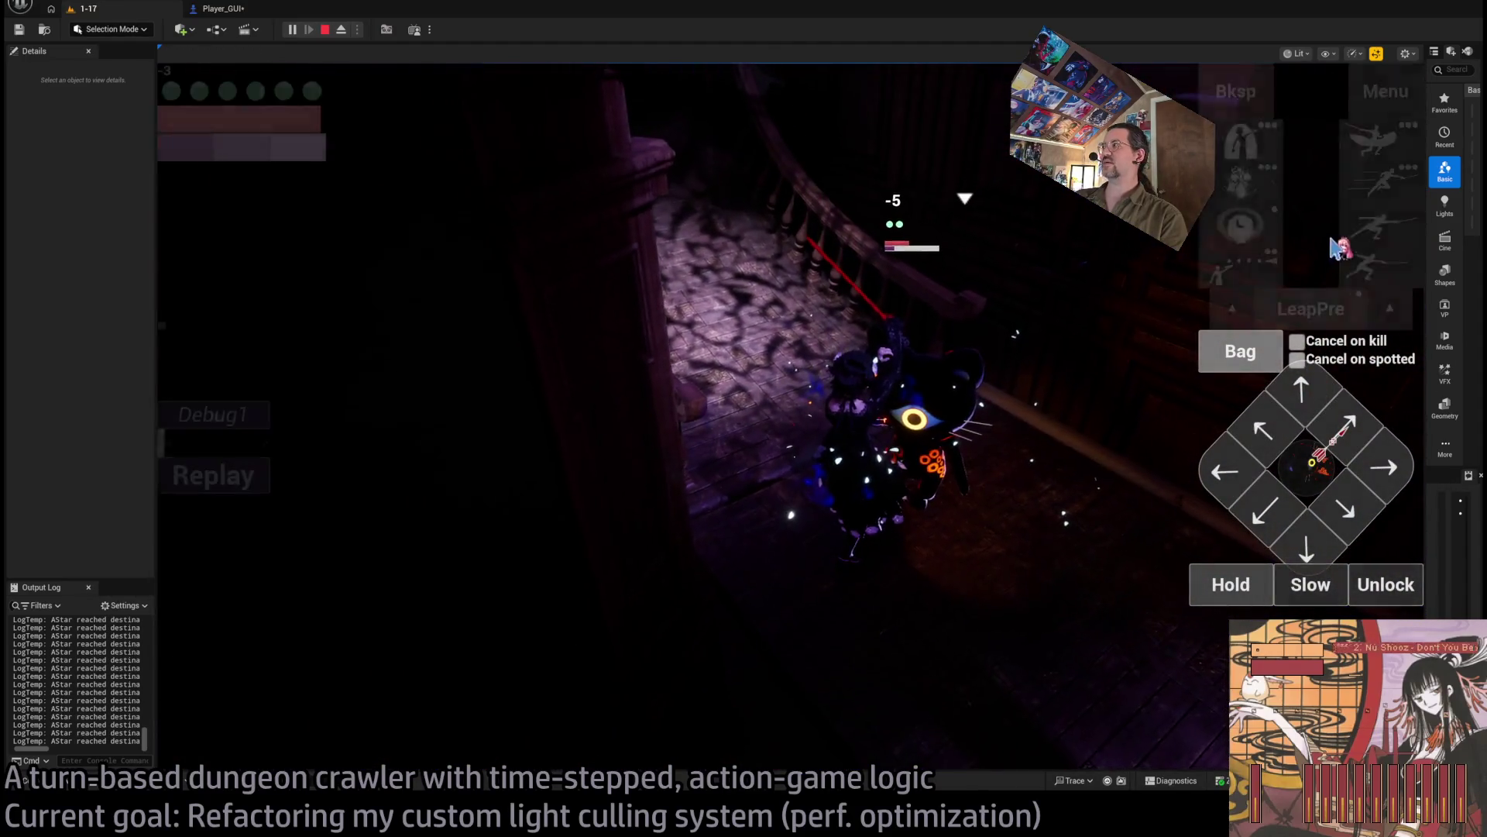
{"action": "left_click", "coordinate": [279, 535]}
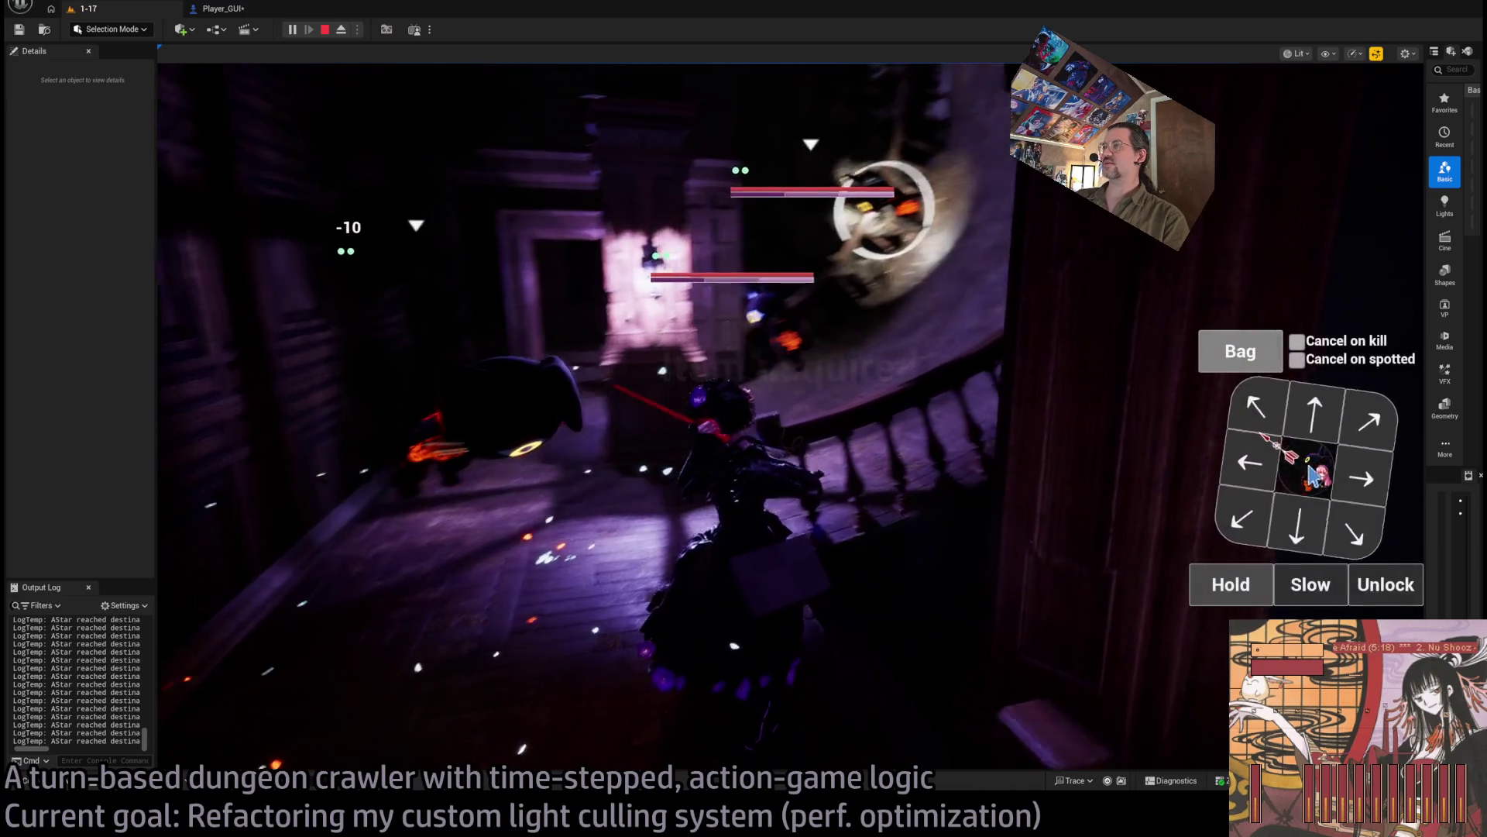
Step: Use a thread item from the bag, then check the bag's two threads and two coils
{"action": "left_click", "coordinate": [1262, 354]}
{"action": "left_click", "coordinate": [615, 301]}
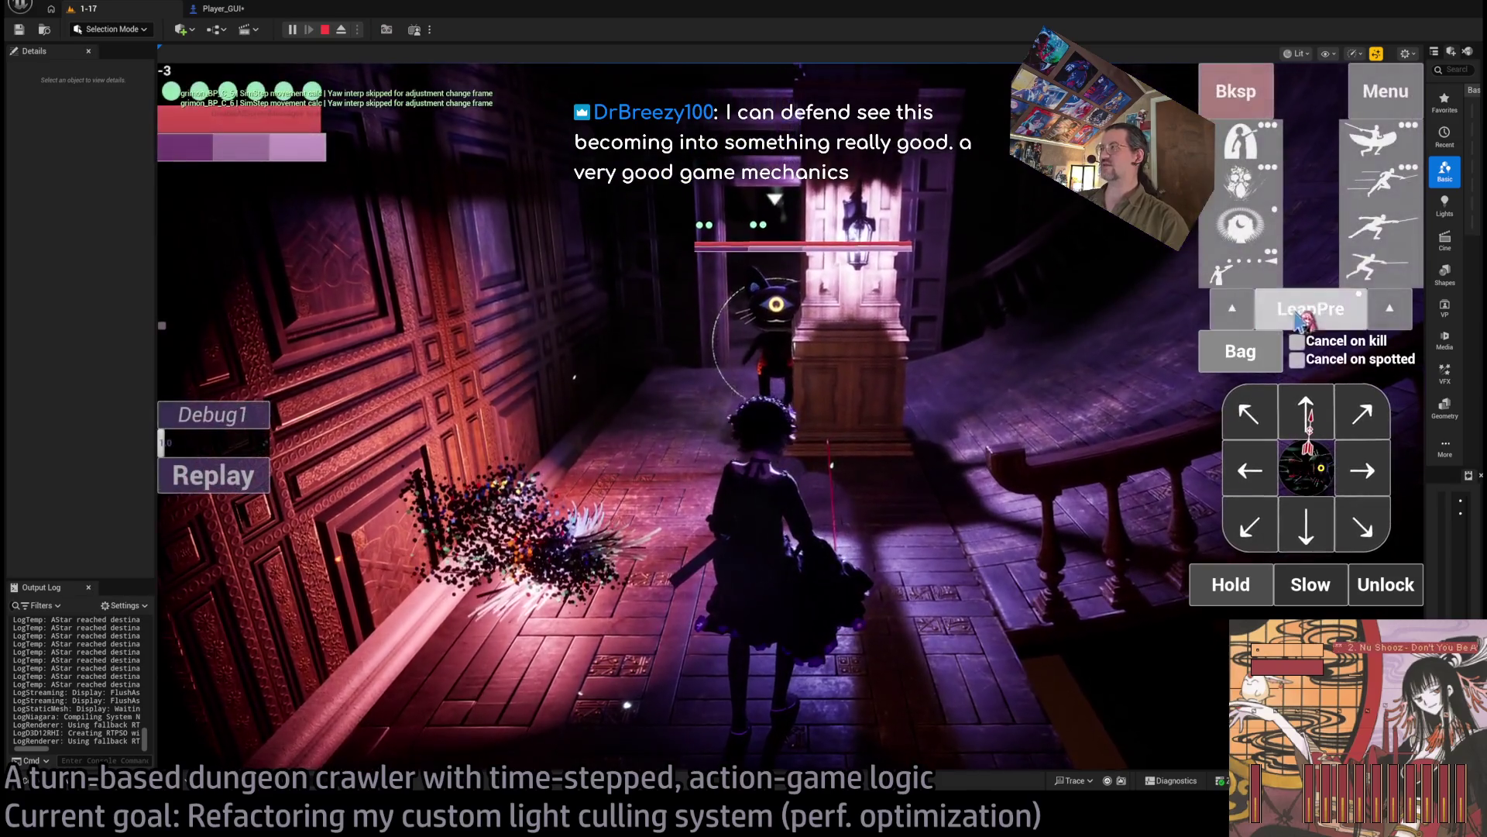
{"action": "left_click", "coordinate": [1240, 351]}
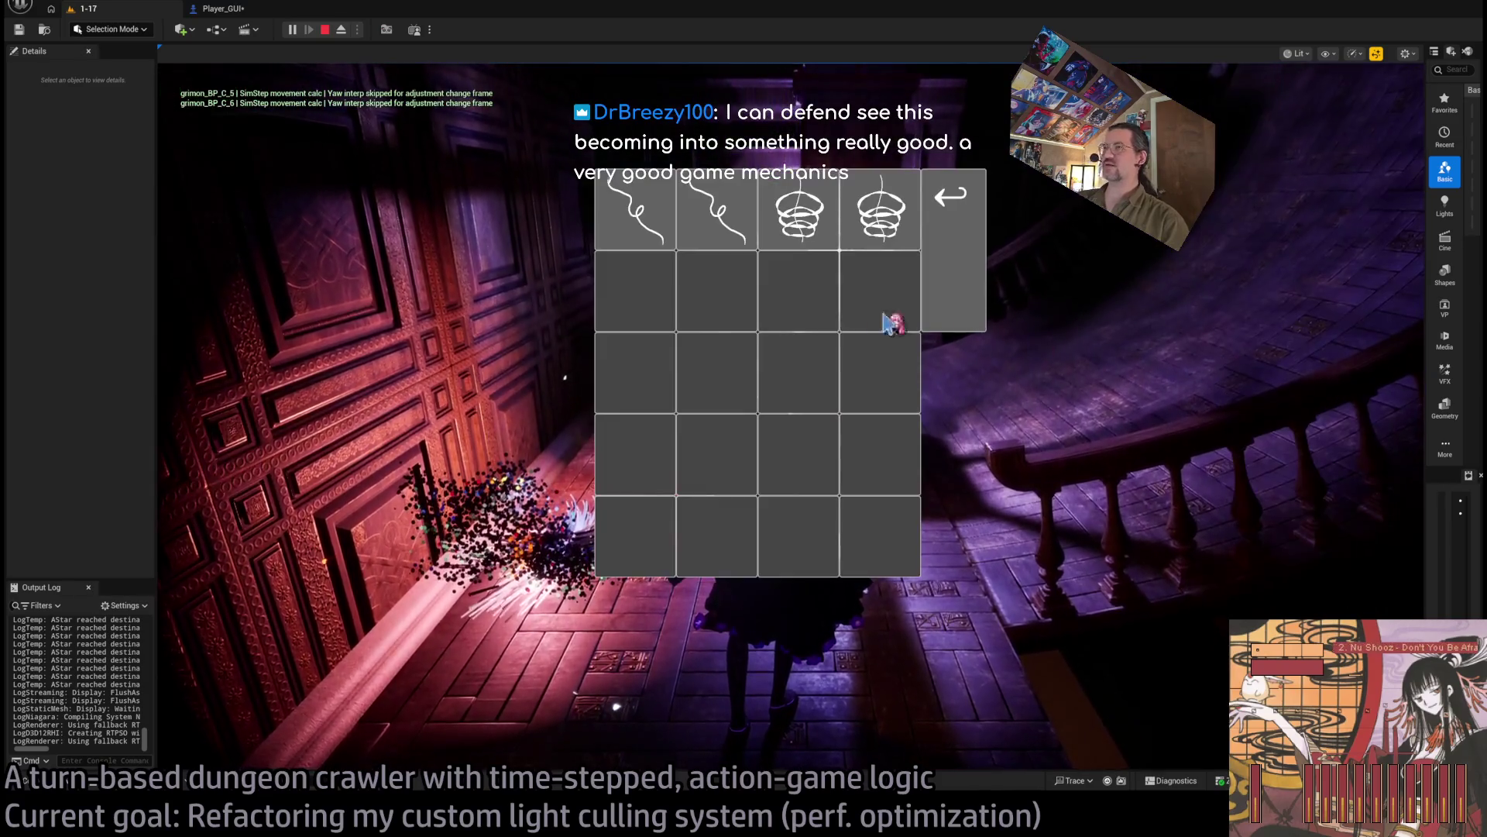
Step: Use the coil item from the bag and walk the character down the corridor
{"action": "left_click", "coordinate": [832, 223]}
{"action": "left_click", "coordinate": [204, 530]}
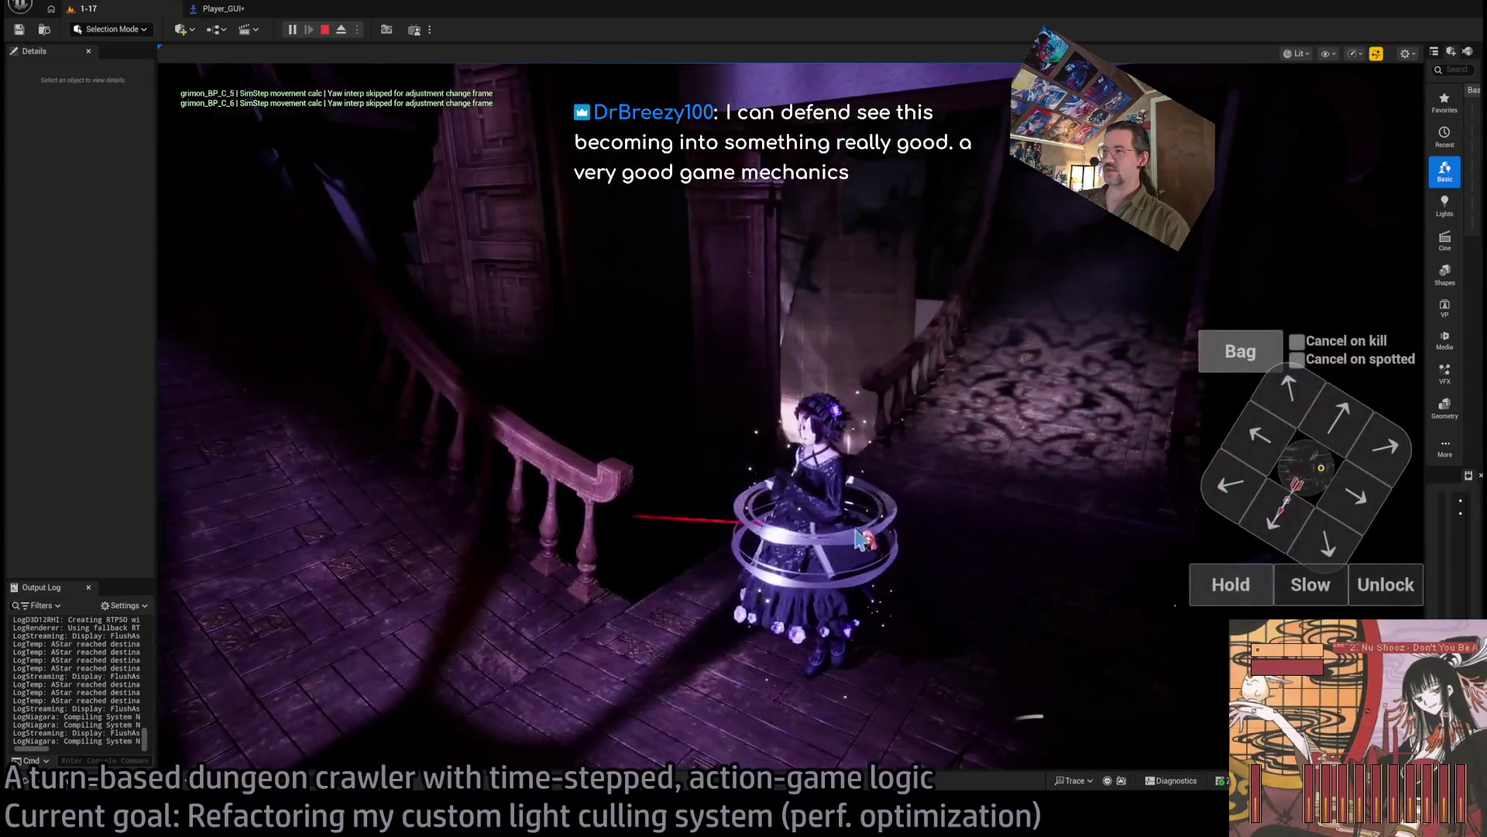
{"action": "left_click", "coordinate": [1228, 461]}
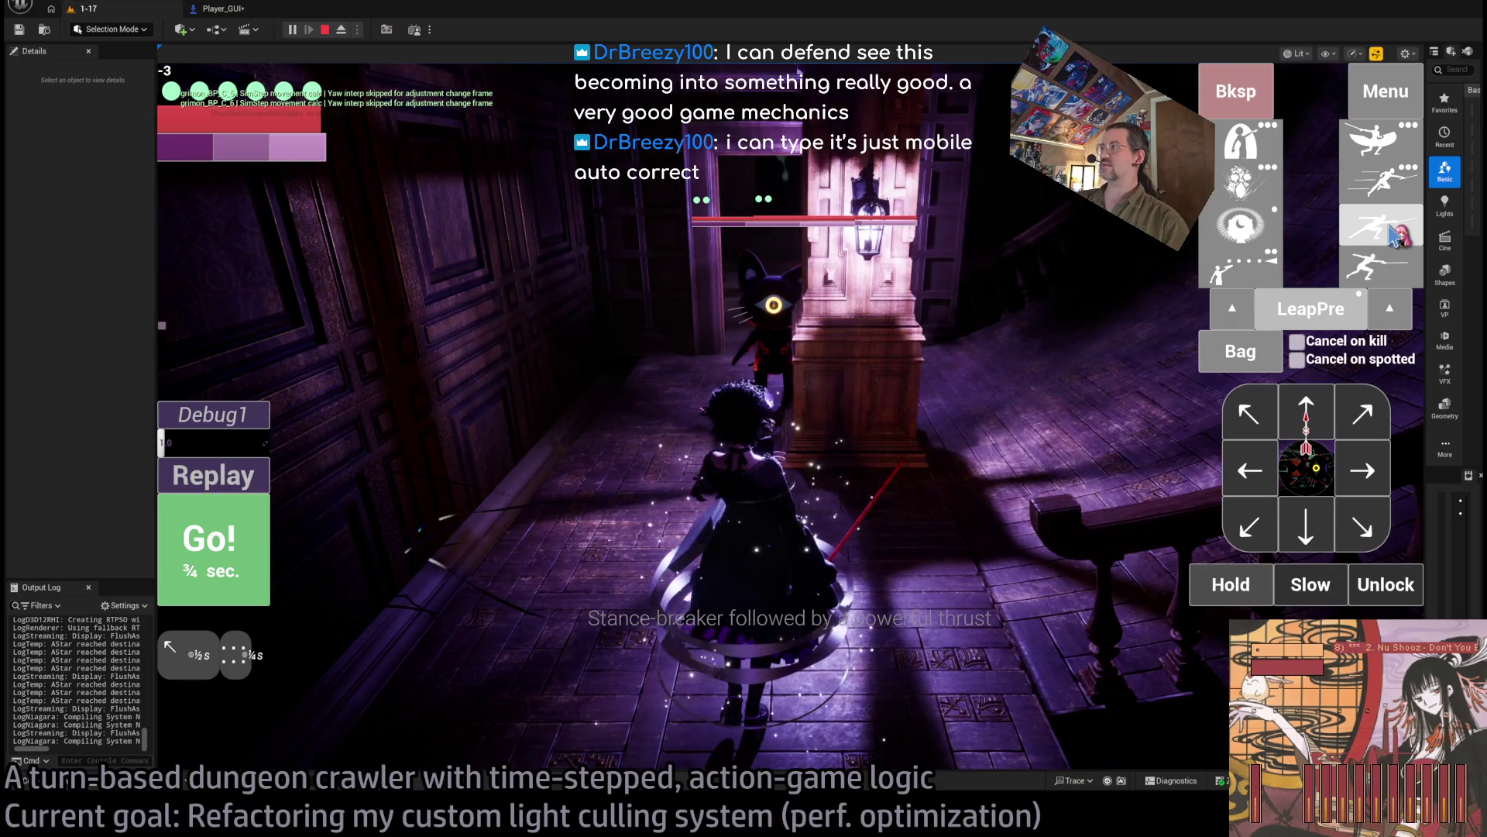
Step: Swap the stance-breaker thrust for staggering leaping thrusts and play the attack
{"action": "left_click", "coordinate": [1331, 438]}
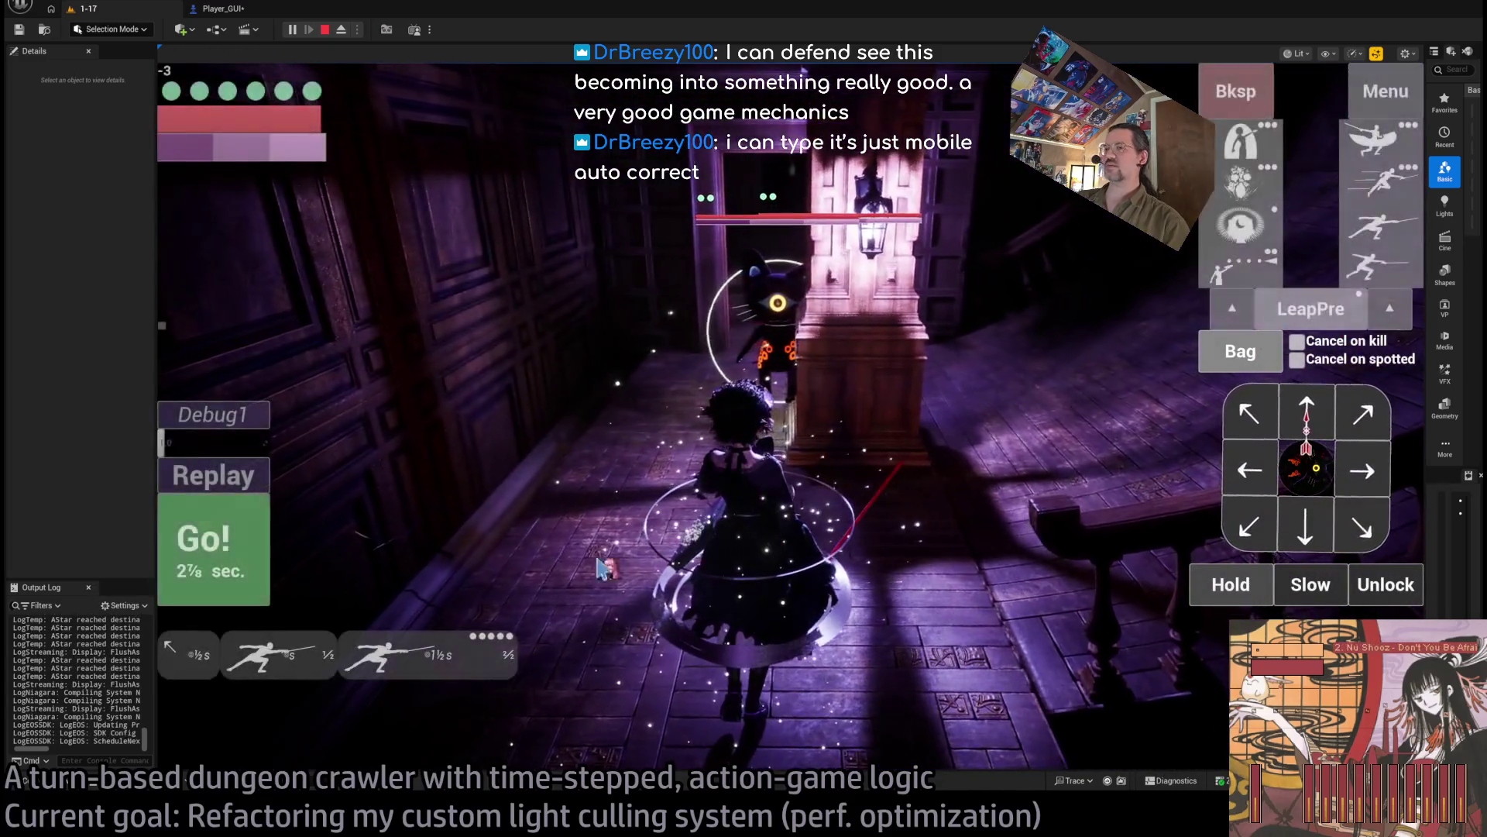
{"action": "left_click", "coordinate": [1235, 91]}
{"action": "left_click", "coordinate": [1376, 189]}
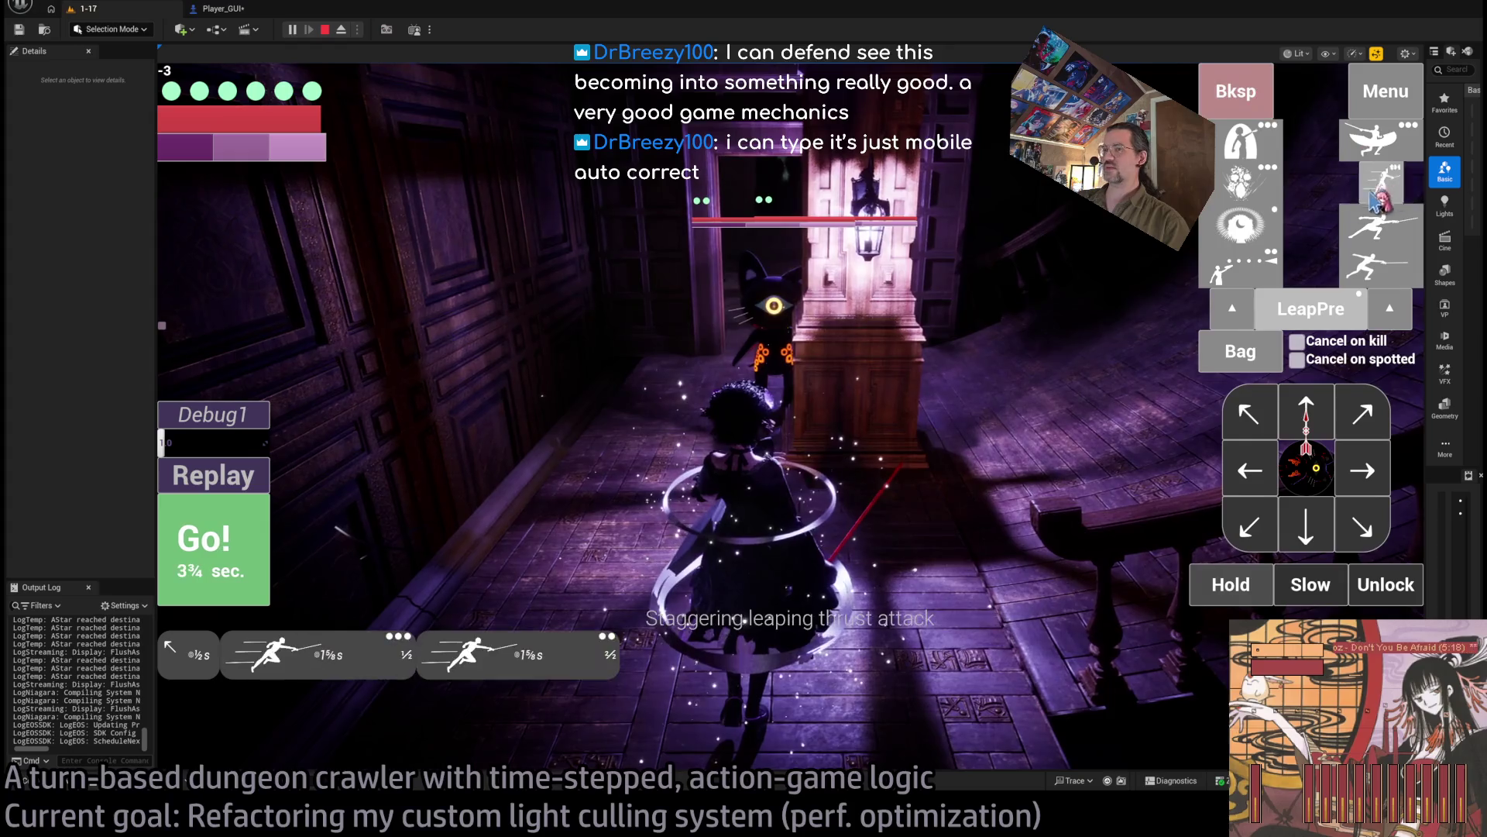
{"action": "left_click", "coordinate": [253, 556]}
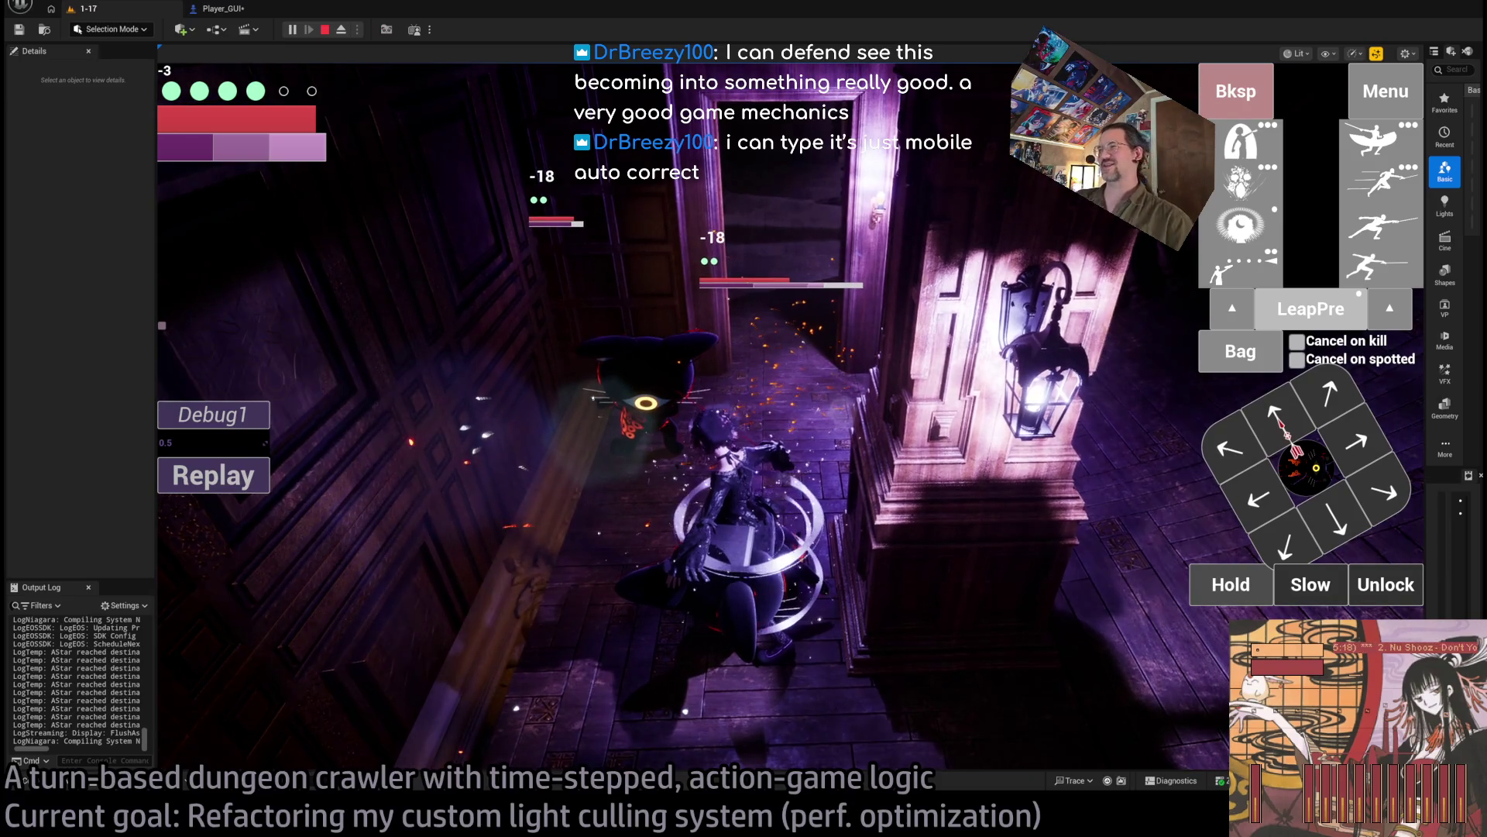
Step: Lock on, step left, and attack the two cats until each shows -18 damage
{"action": "left_click", "coordinate": [1385, 585]}
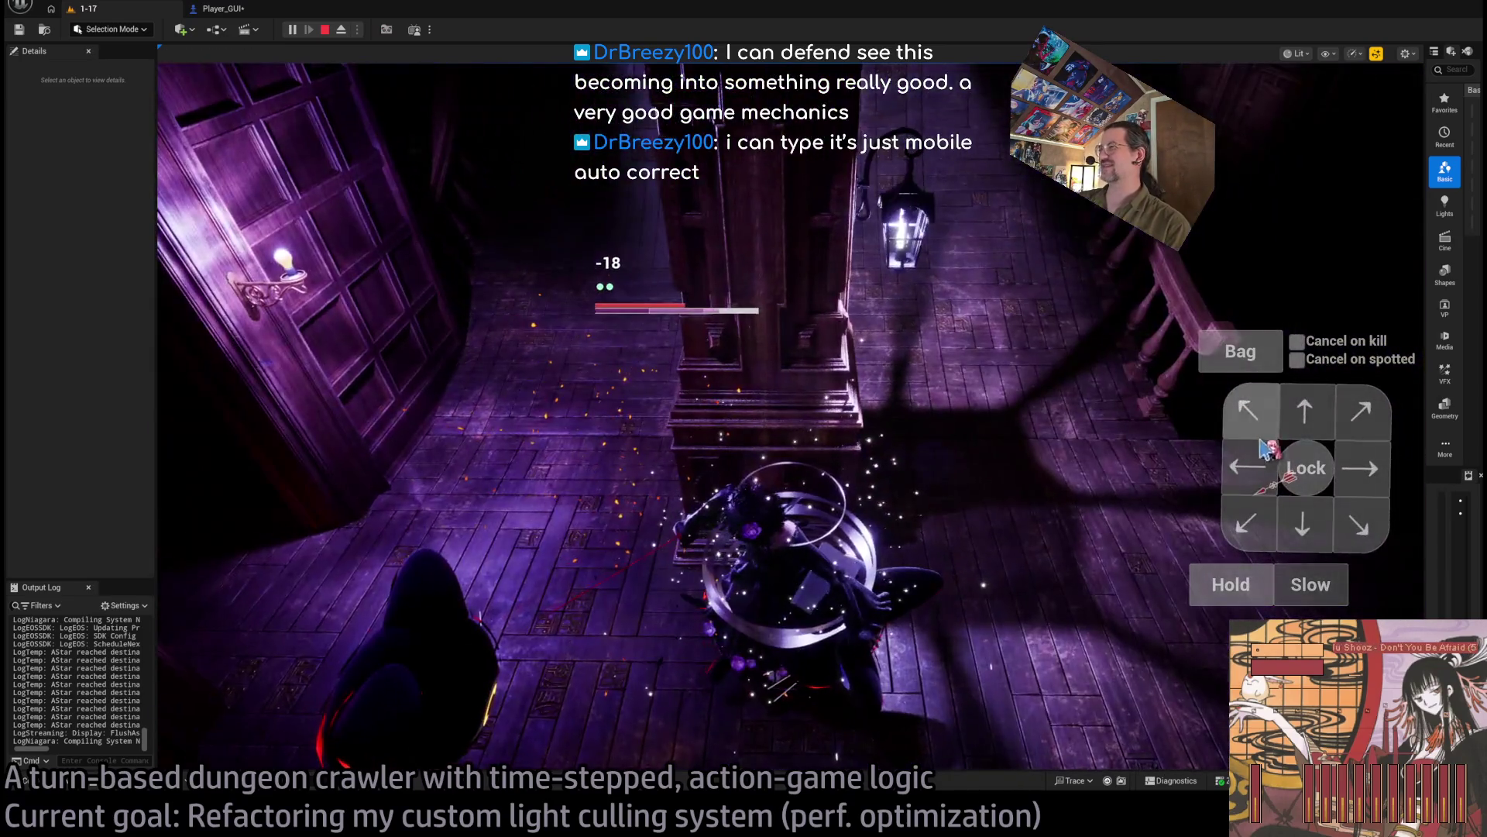
{"action": "left_click", "coordinate": [1263, 449]}
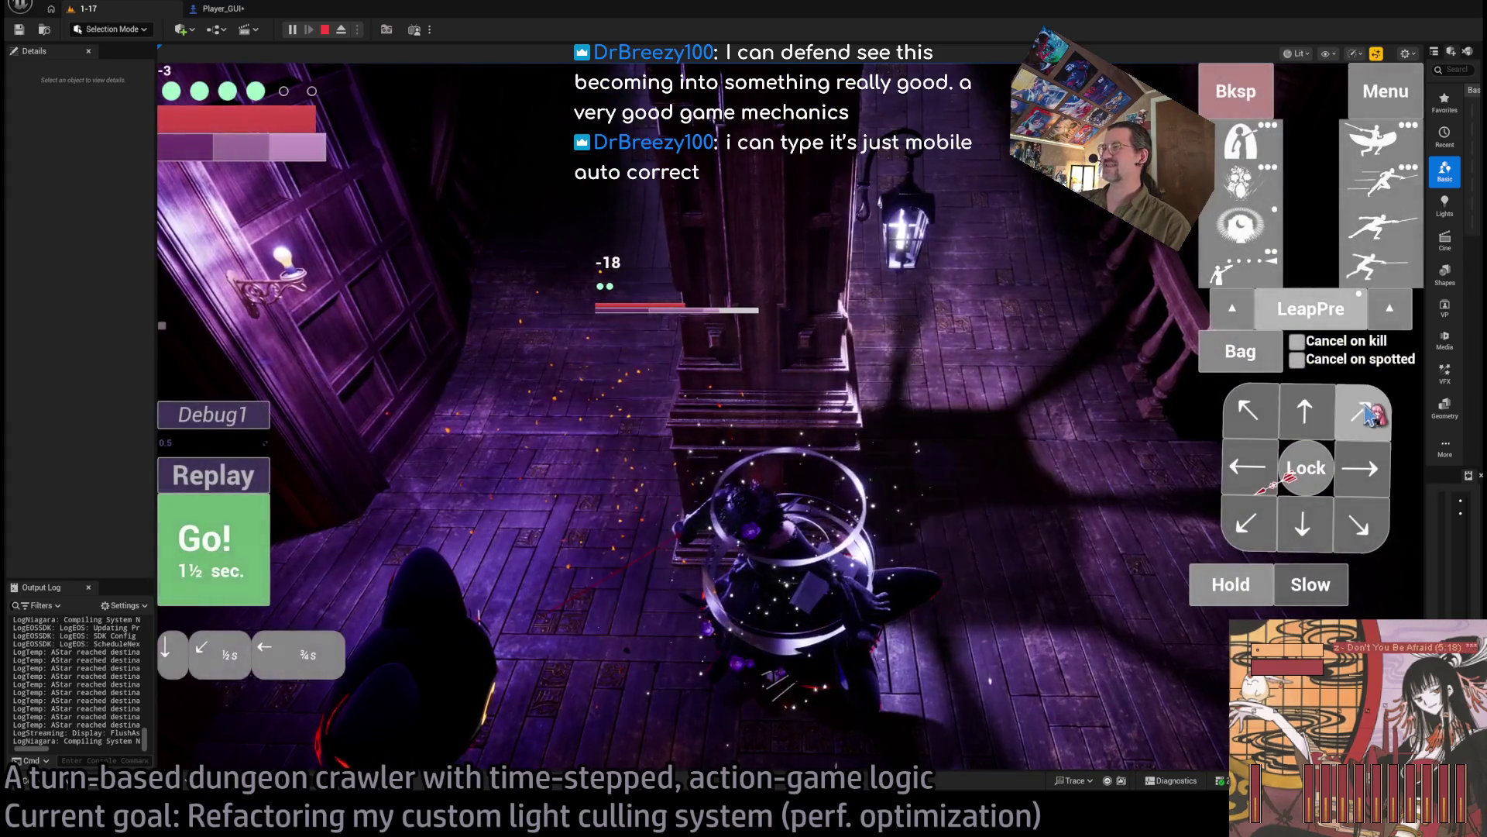
{"action": "left_click", "coordinate": [1326, 409]}
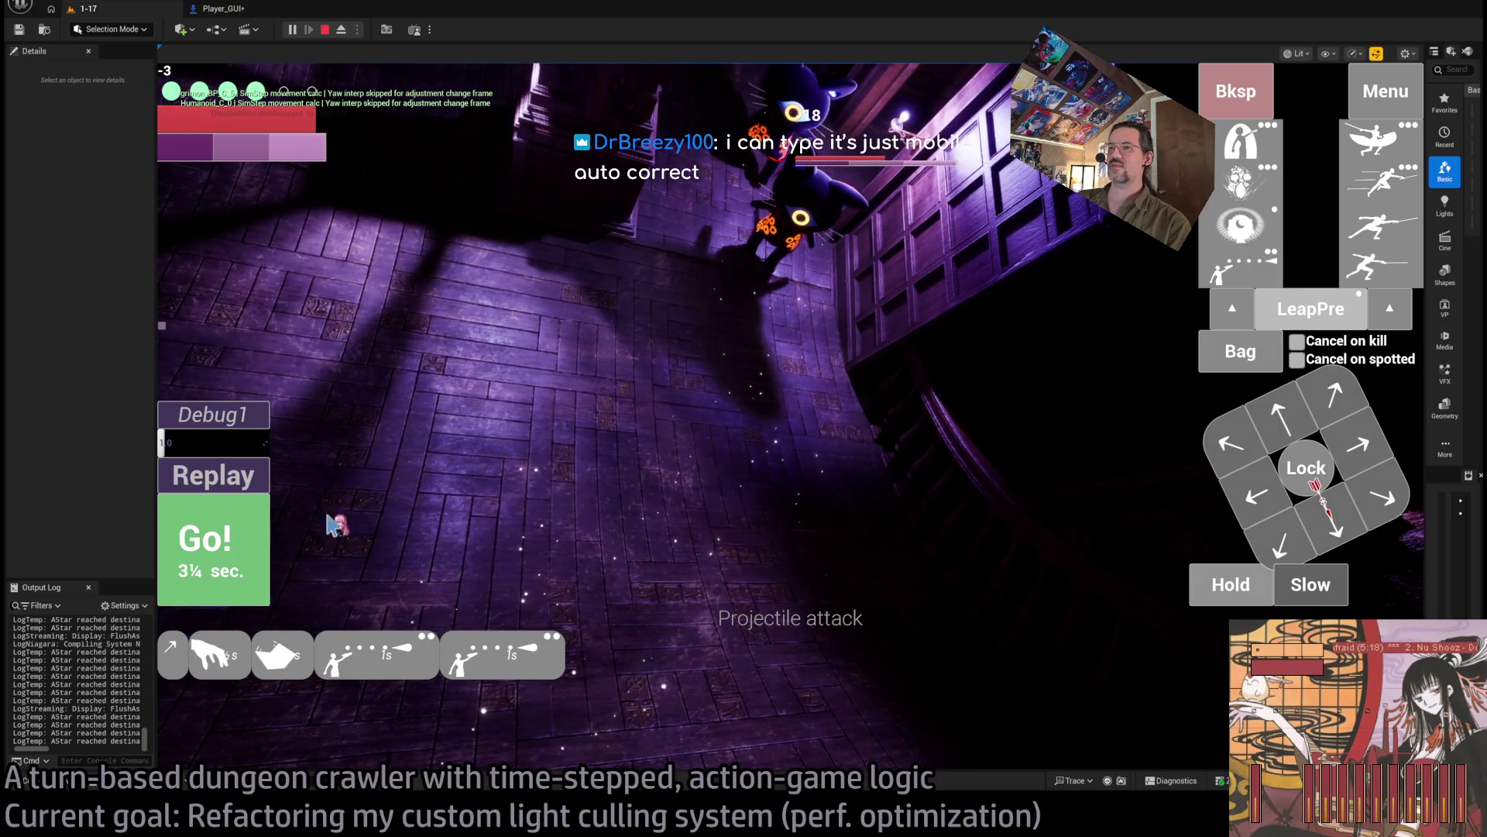
{"action": "left_click", "coordinate": [342, 552]}
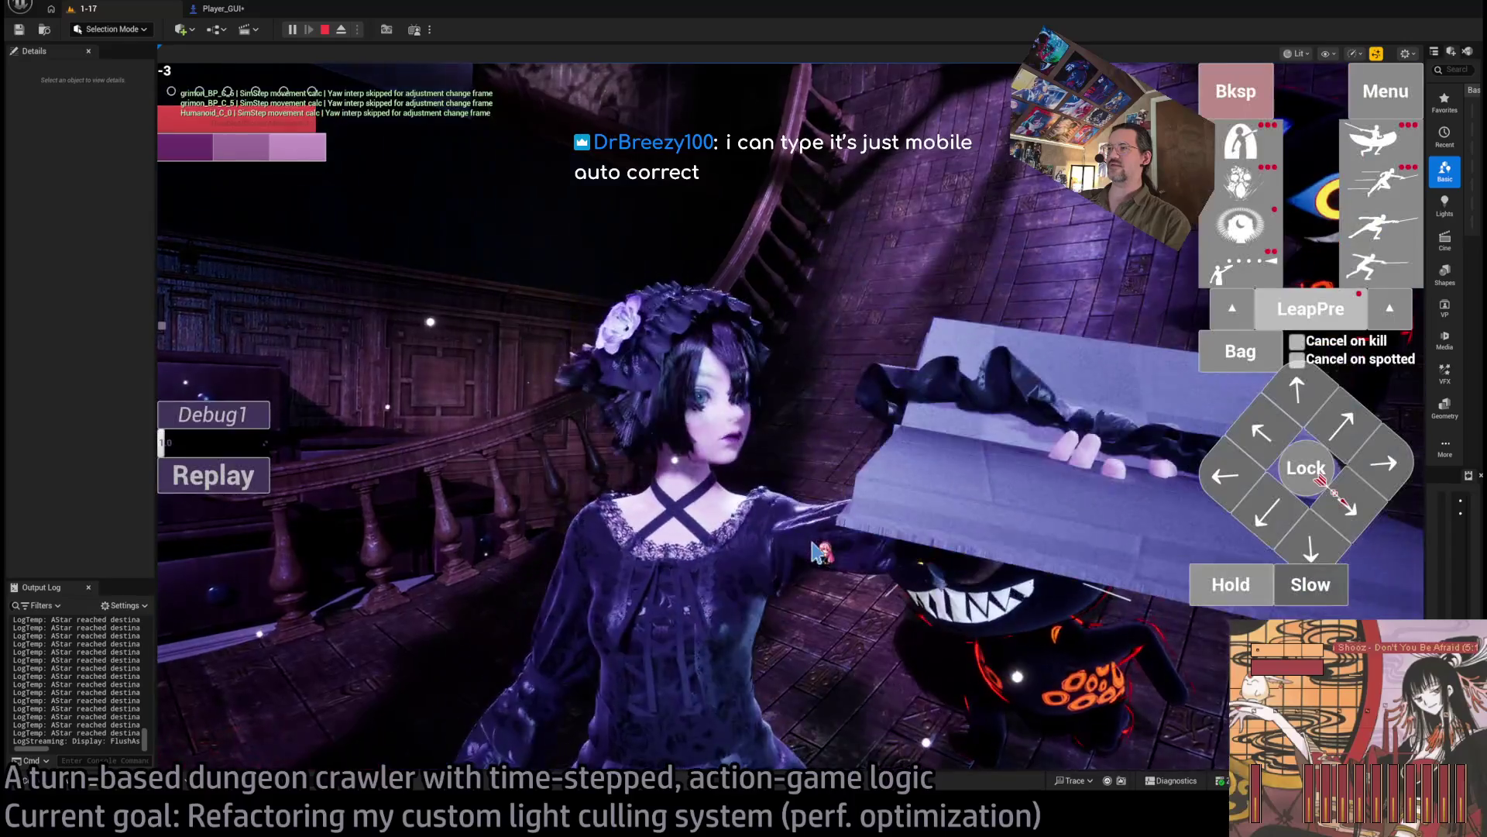
{"action": "left_click", "coordinate": [814, 551]}
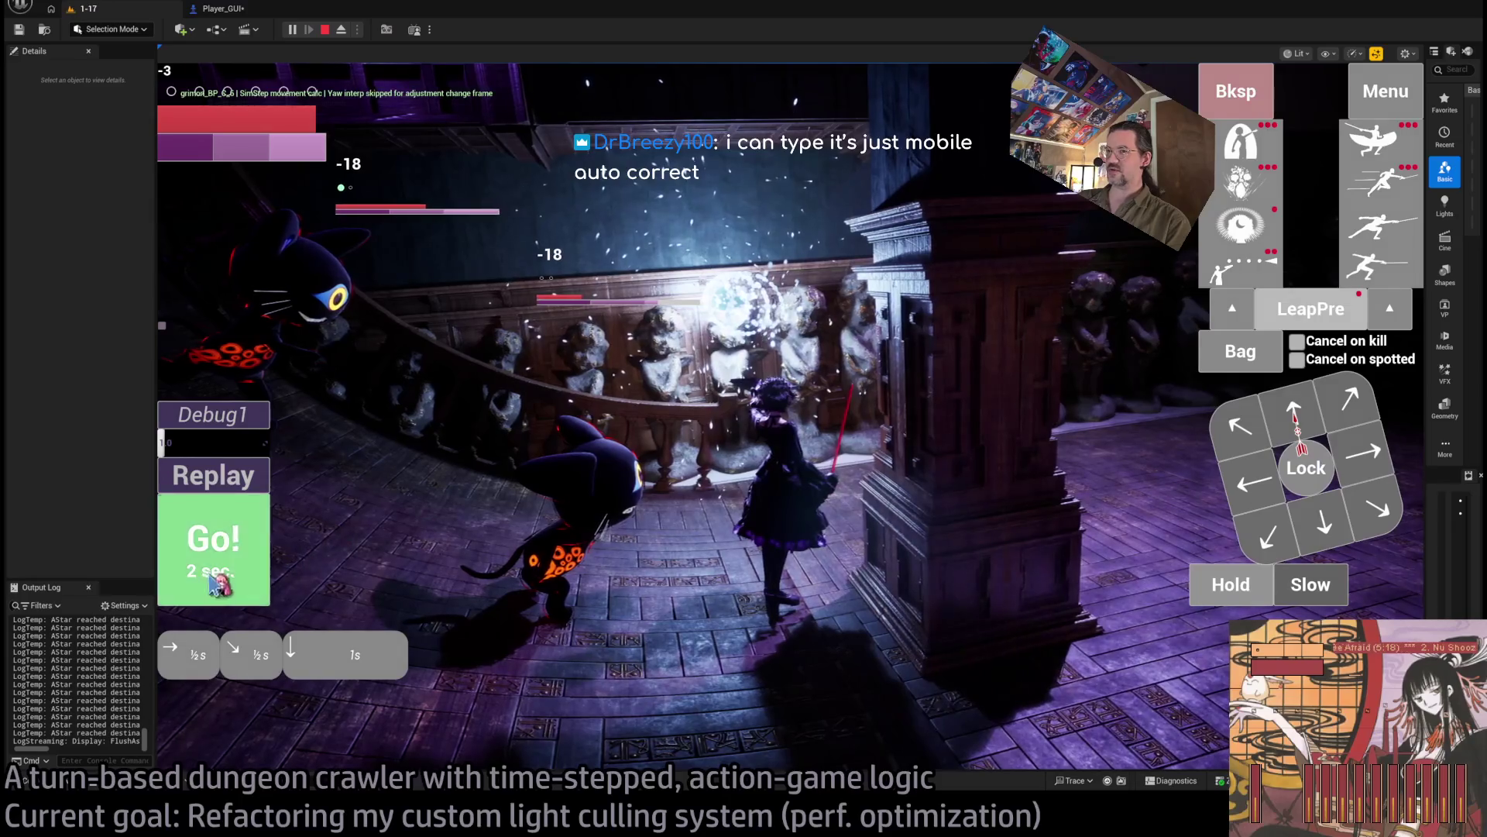
{"action": "left_click", "coordinate": [216, 585]}
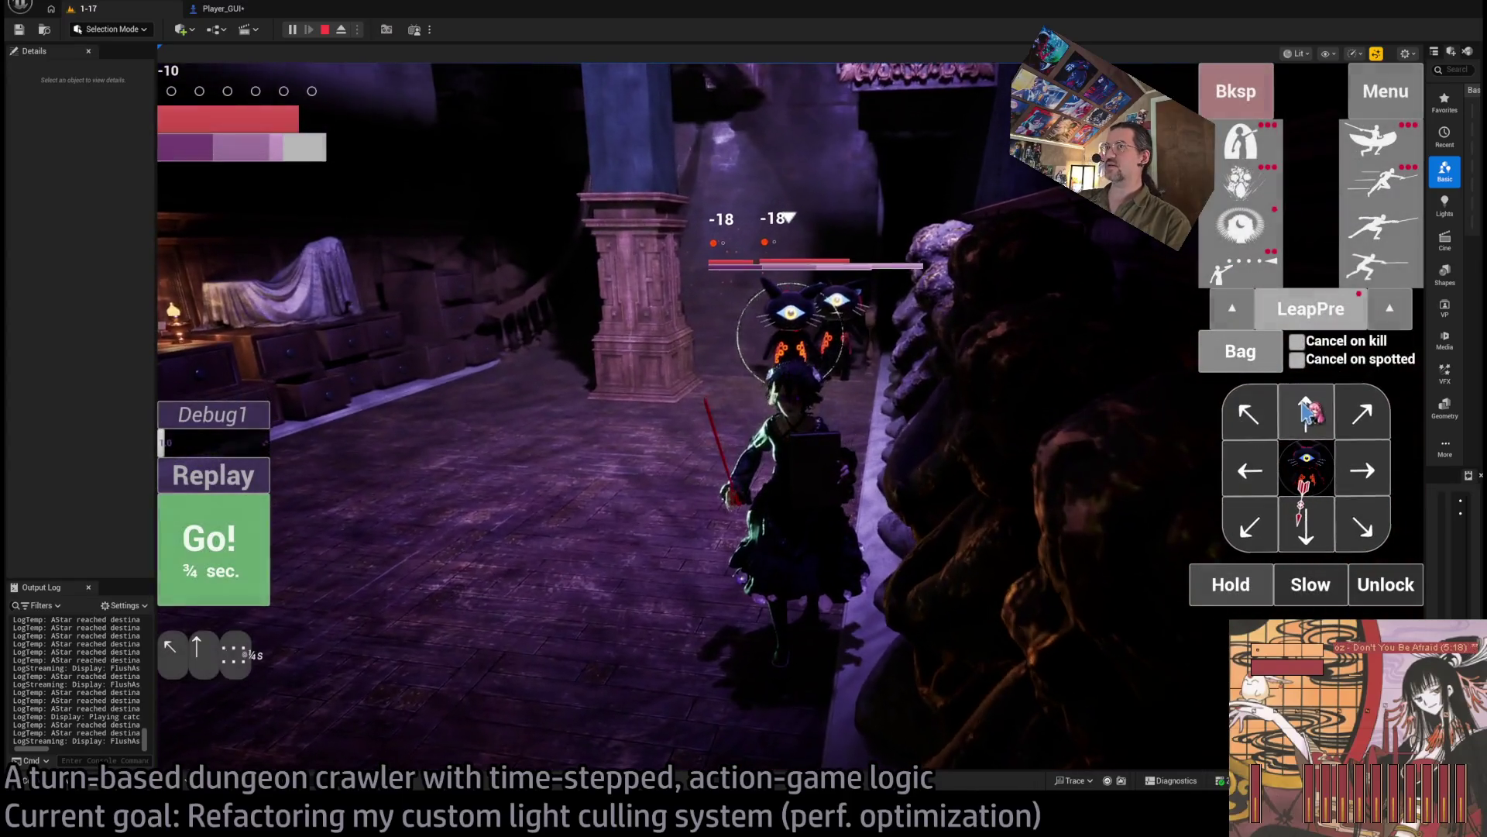
Step: Lengthen the forward step, then hit the cat with two projectiles and a stance-breaker thrust
{"action": "left_click", "coordinate": [1307, 411]}
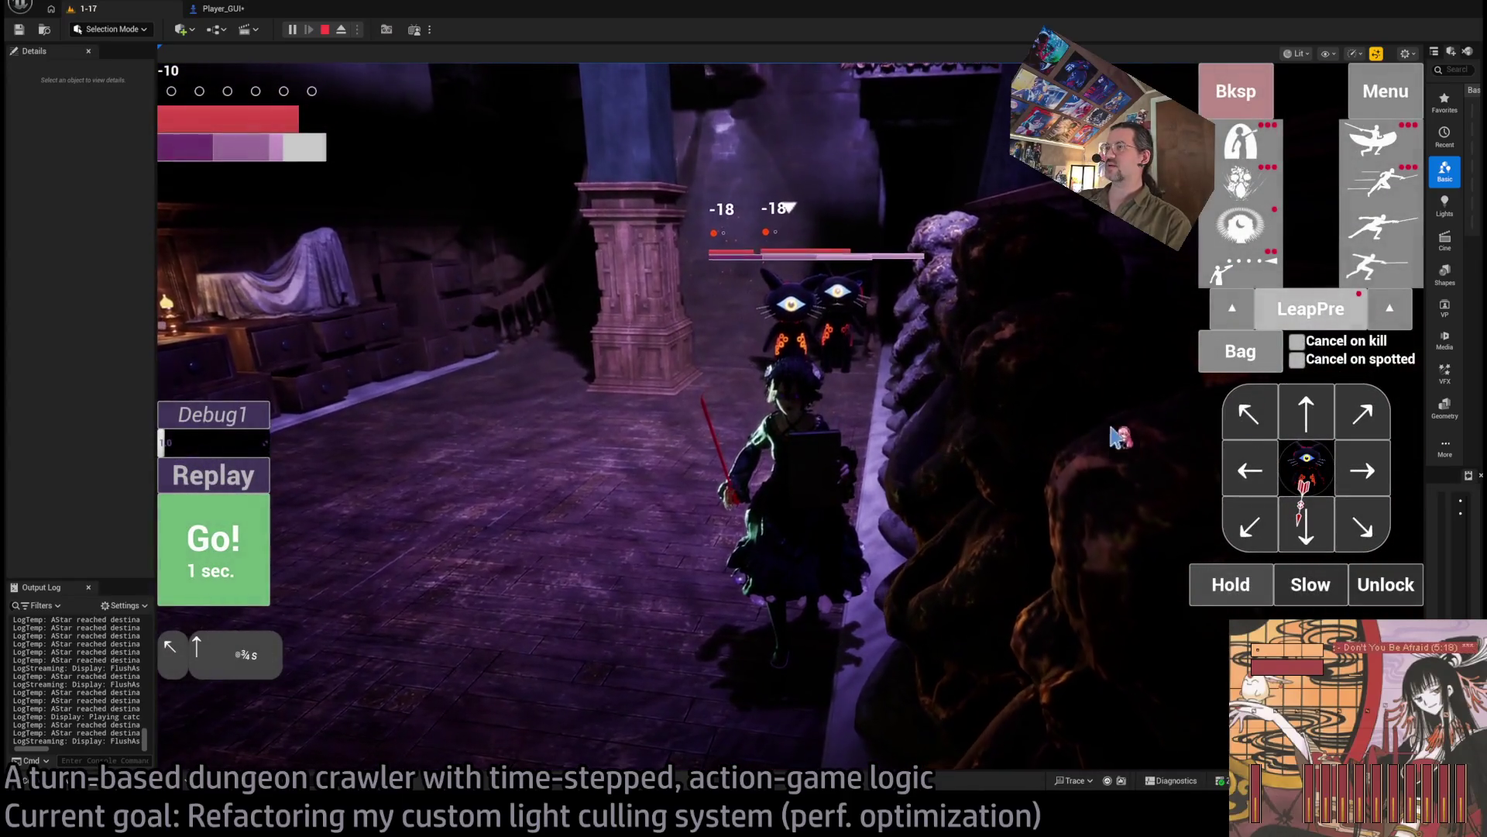
{"action": "left_click", "coordinate": [1242, 348]}
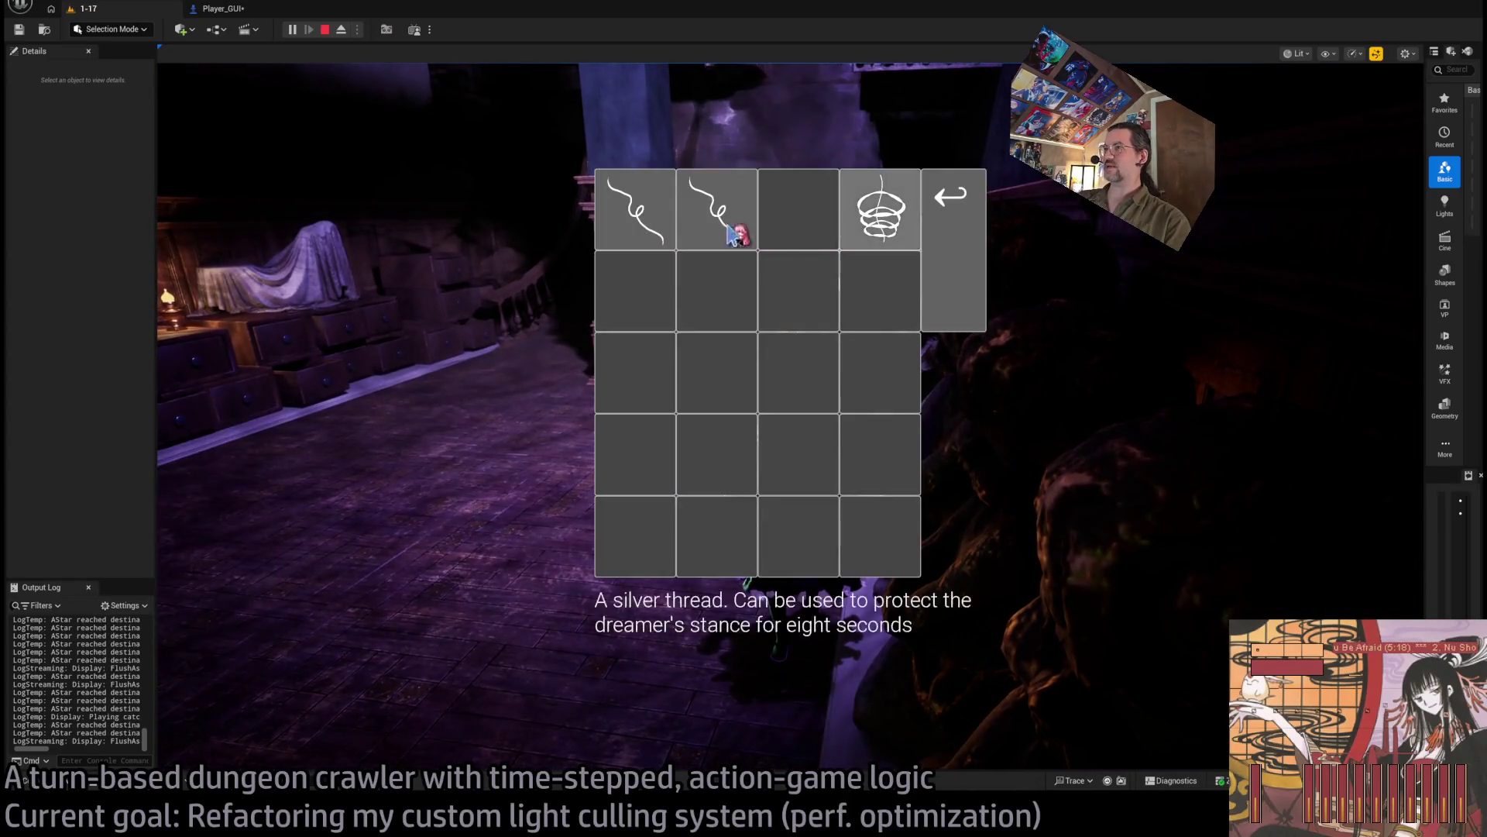
{"action": "left_click", "coordinate": [953, 267]}
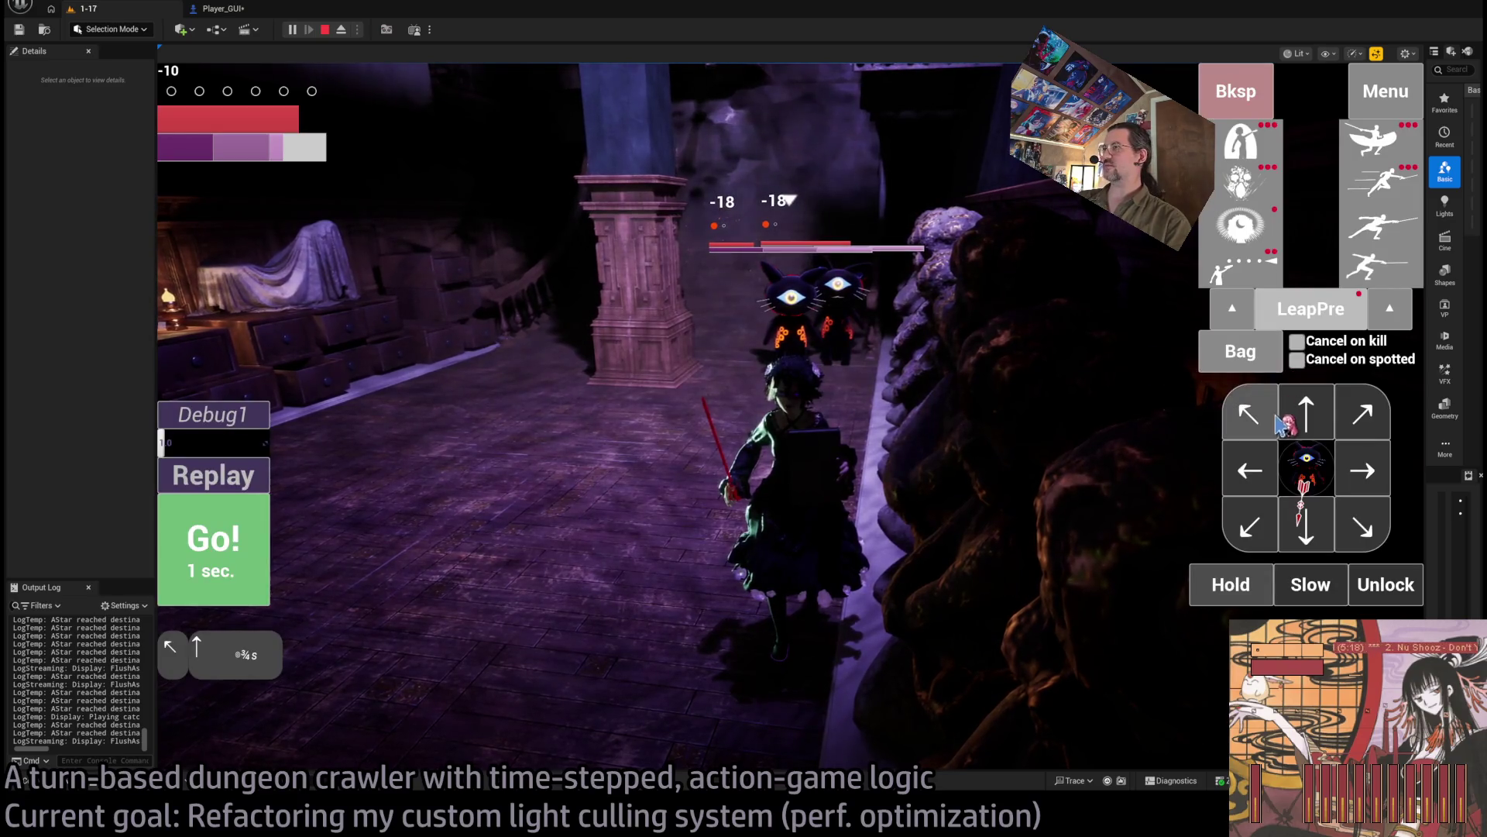
{"action": "left_click", "coordinate": [256, 556]}
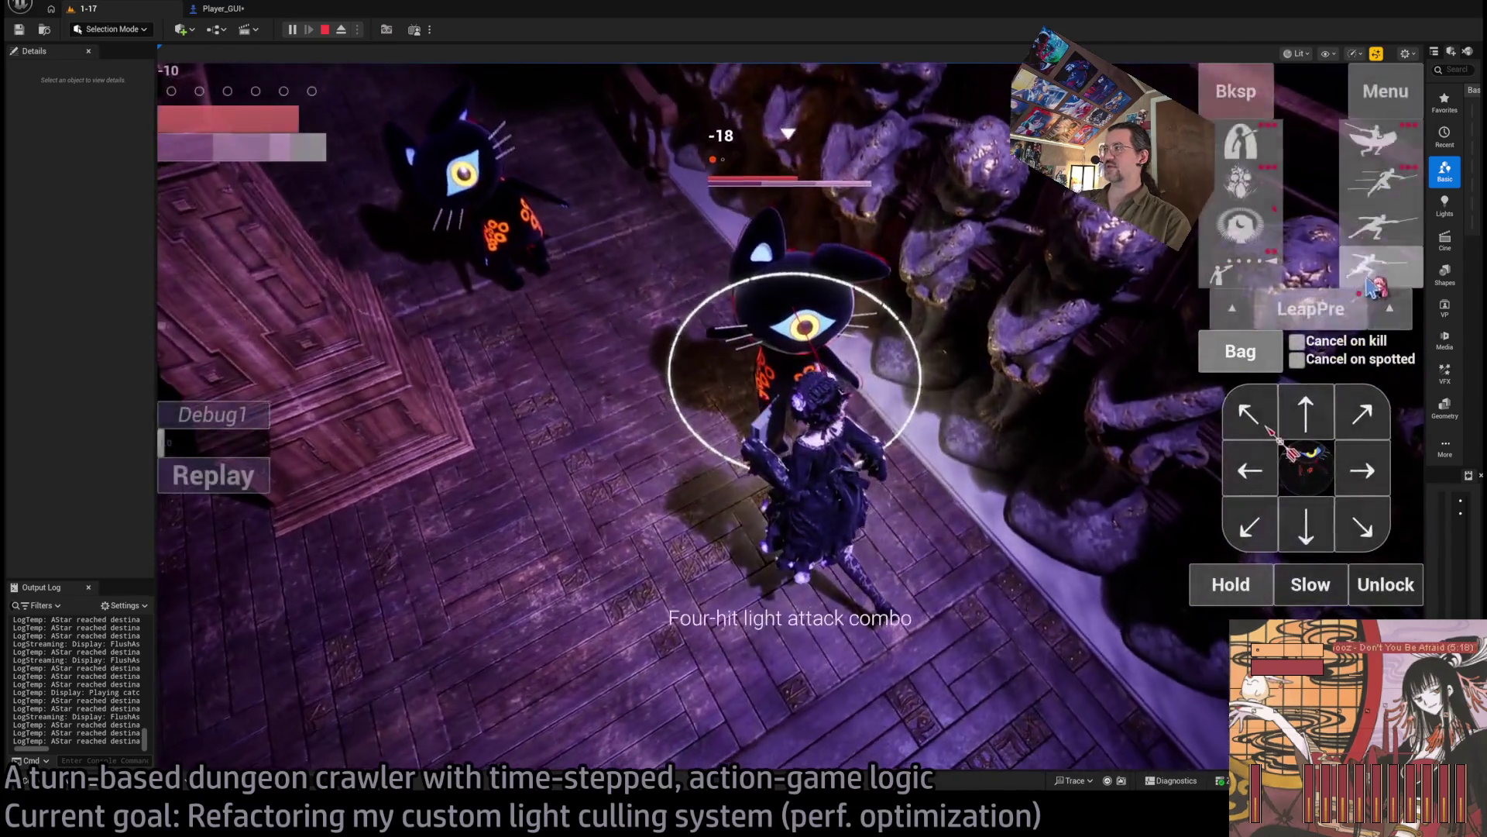
{"action": "left_click", "coordinate": [1371, 287]}
{"action": "left_click", "coordinate": [1371, 287]}
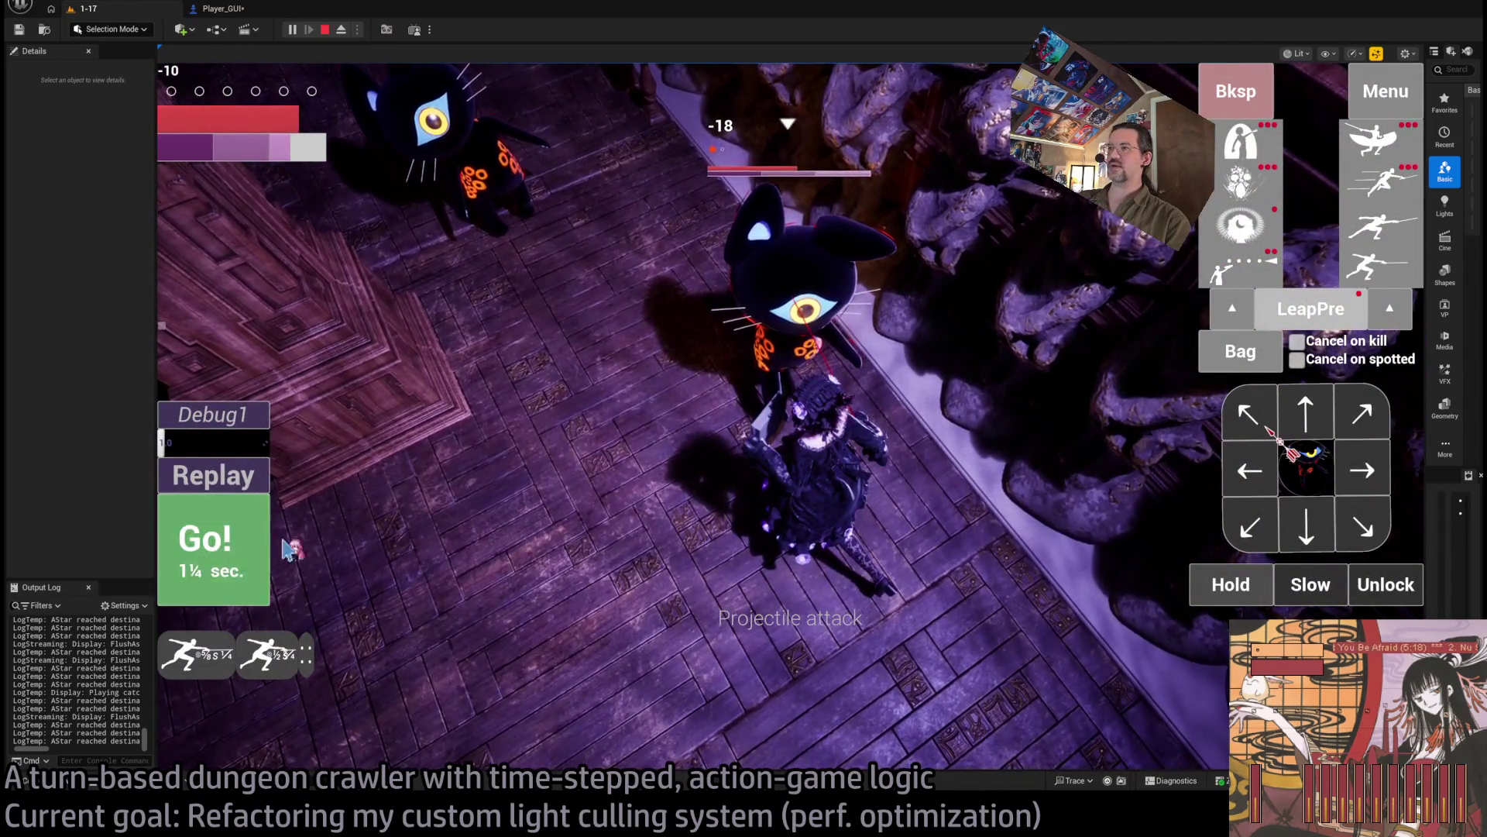
{"action": "left_click", "coordinate": [264, 546]}
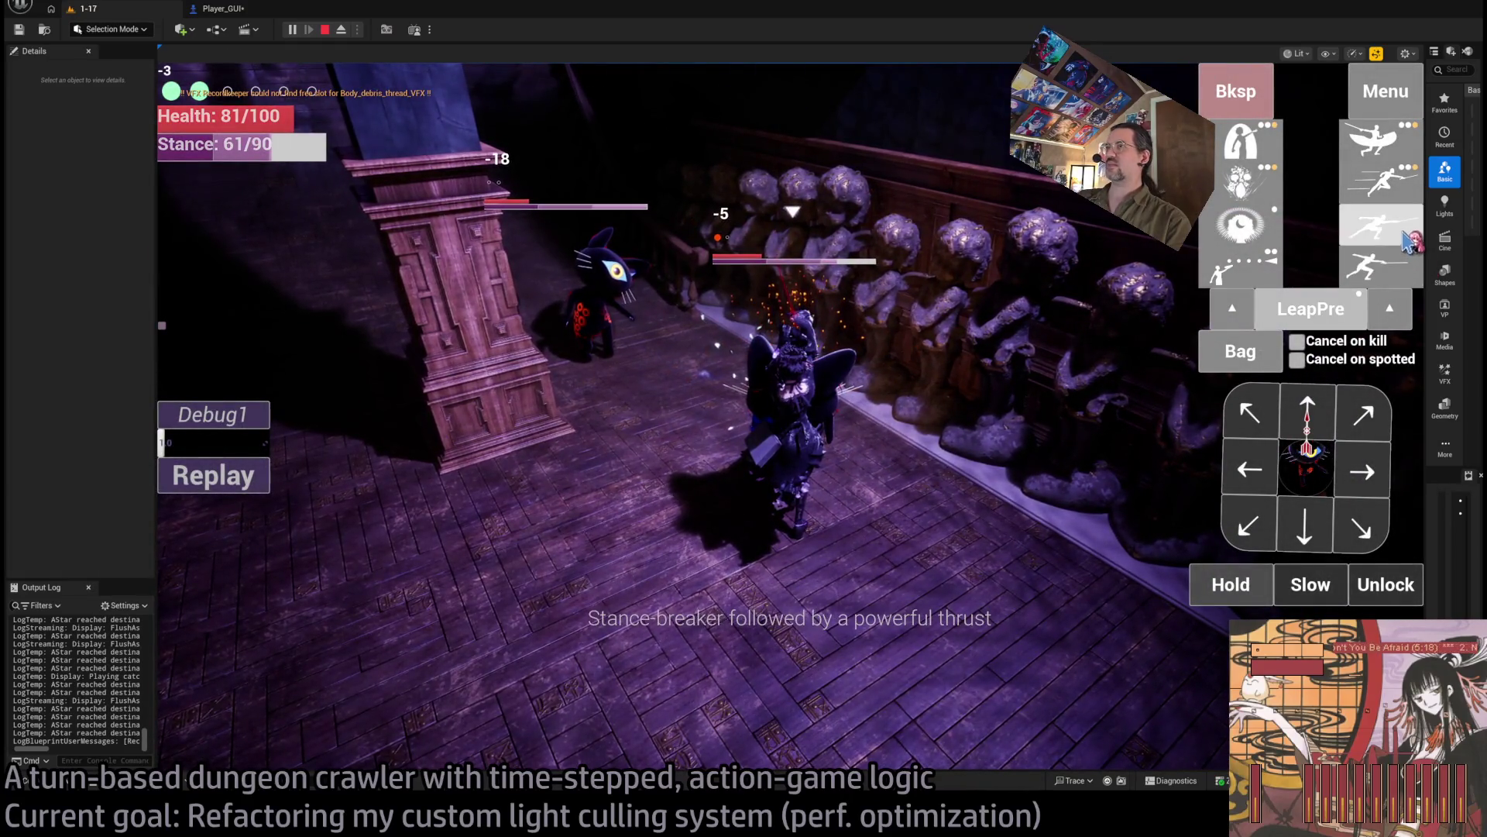
{"action": "left_click", "coordinate": [268, 511]}
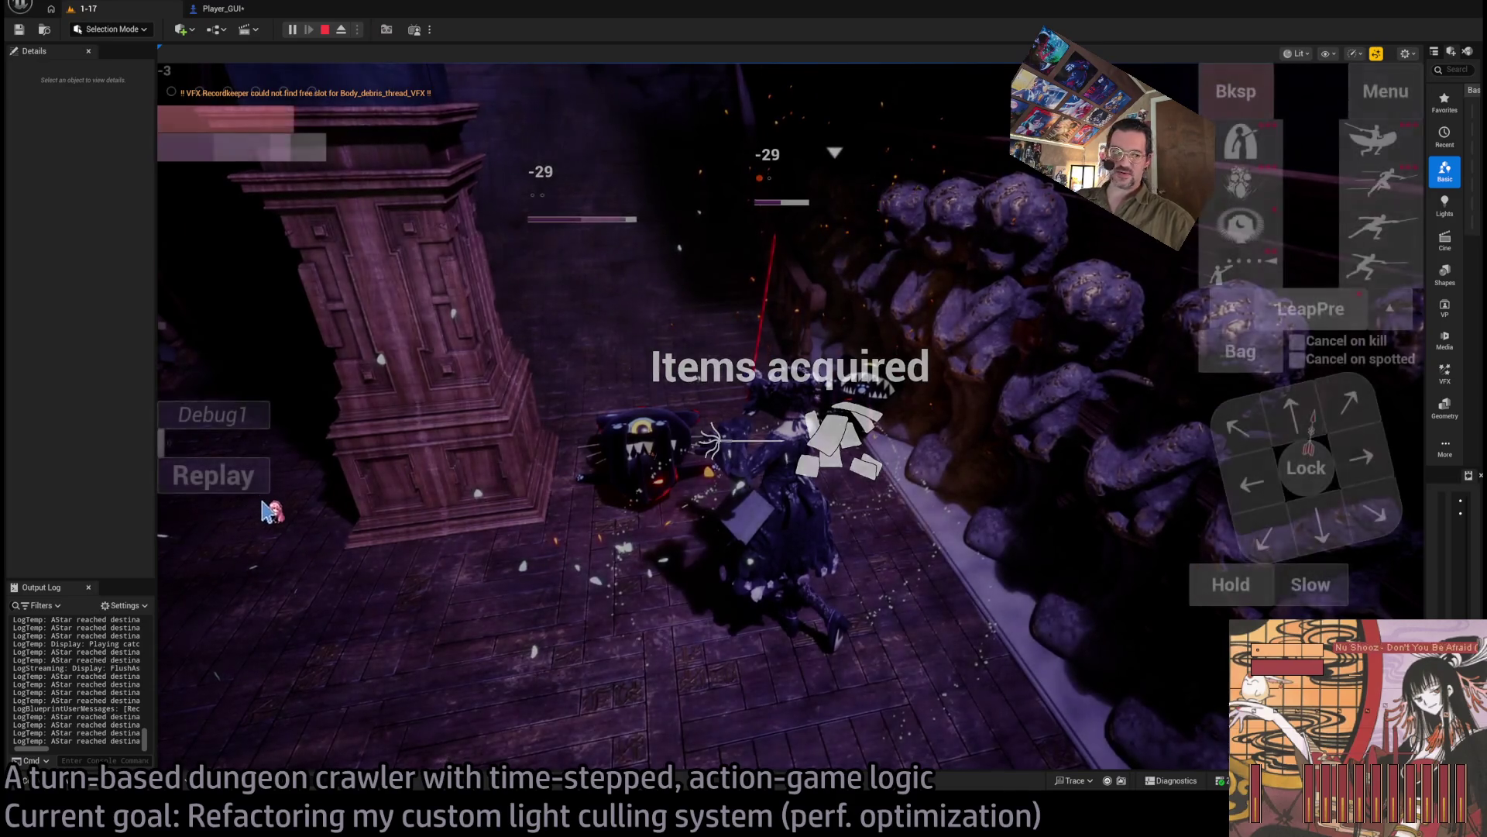
{"action": "left_click", "coordinate": [292, 476]}
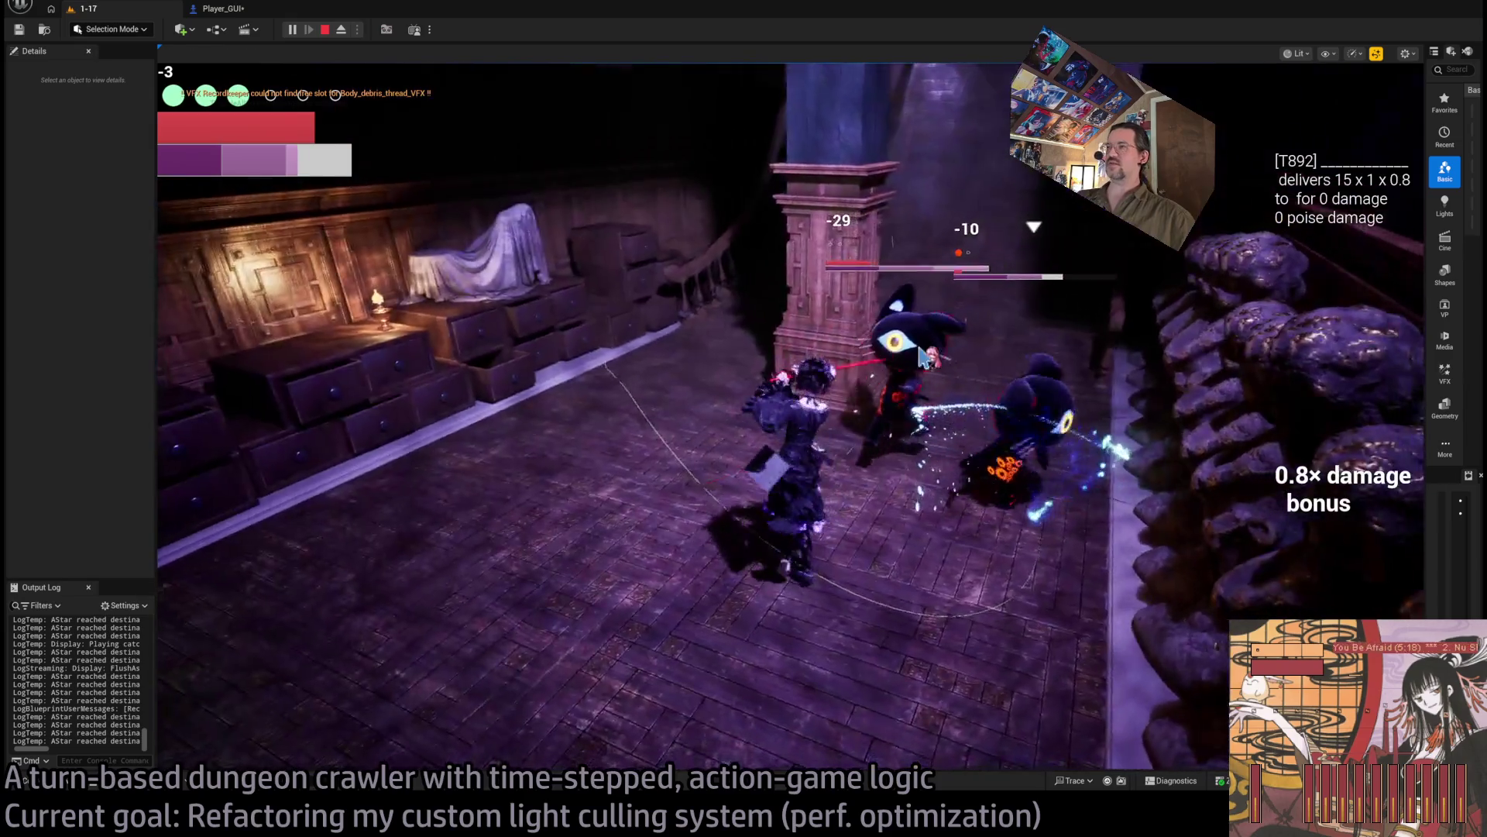
{"action": "left_click", "coordinate": [921, 357]}
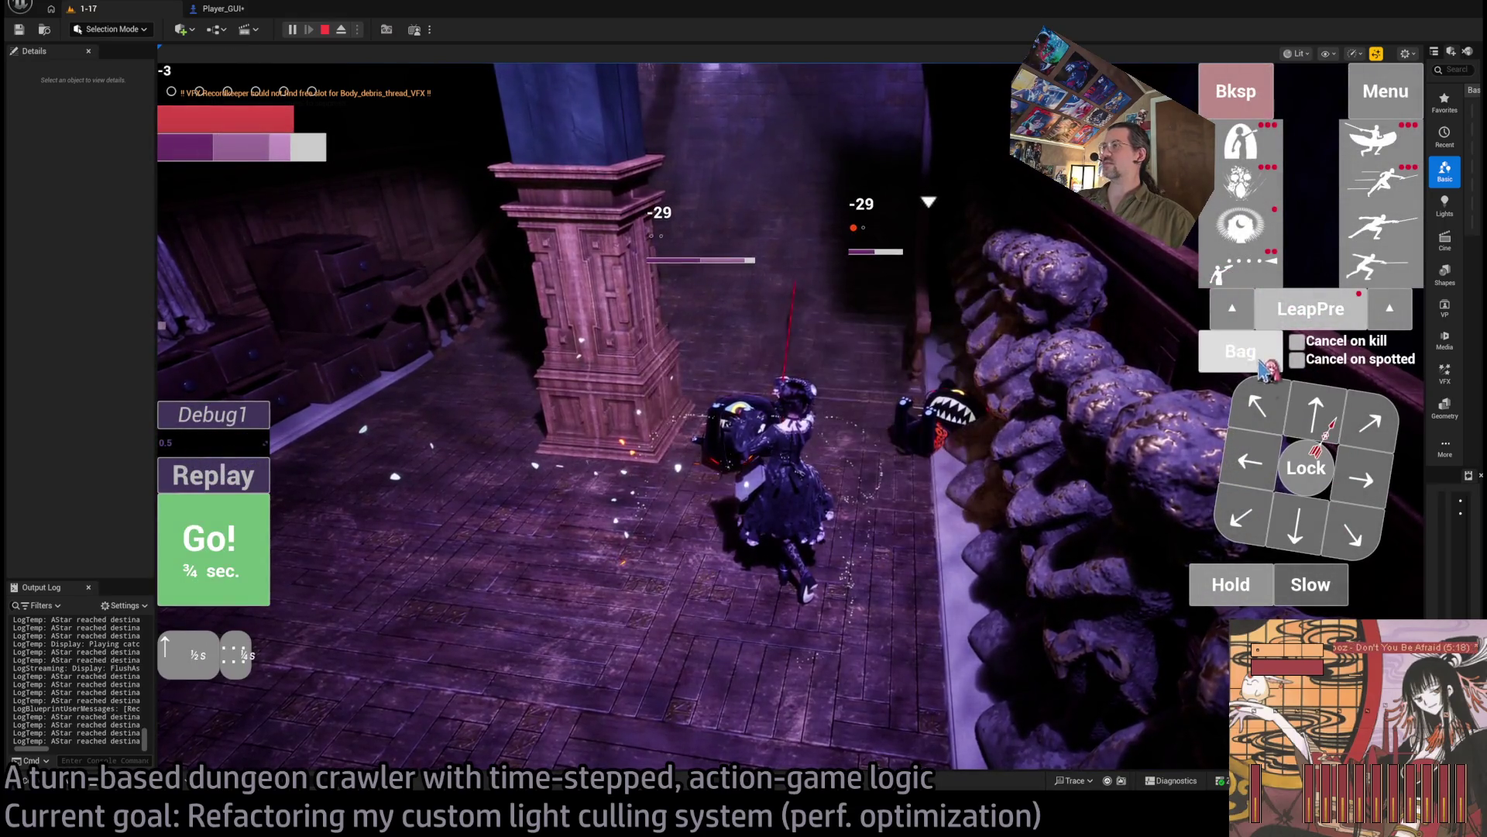
Step: Use the 3-second sewing needle from the bag, replay the turn, then eject with F8
{"action": "left_click", "coordinate": [1238, 377]}
{"action": "left_click", "coordinate": [631, 292]}
{"action": "left_click", "coordinate": [643, 225]}
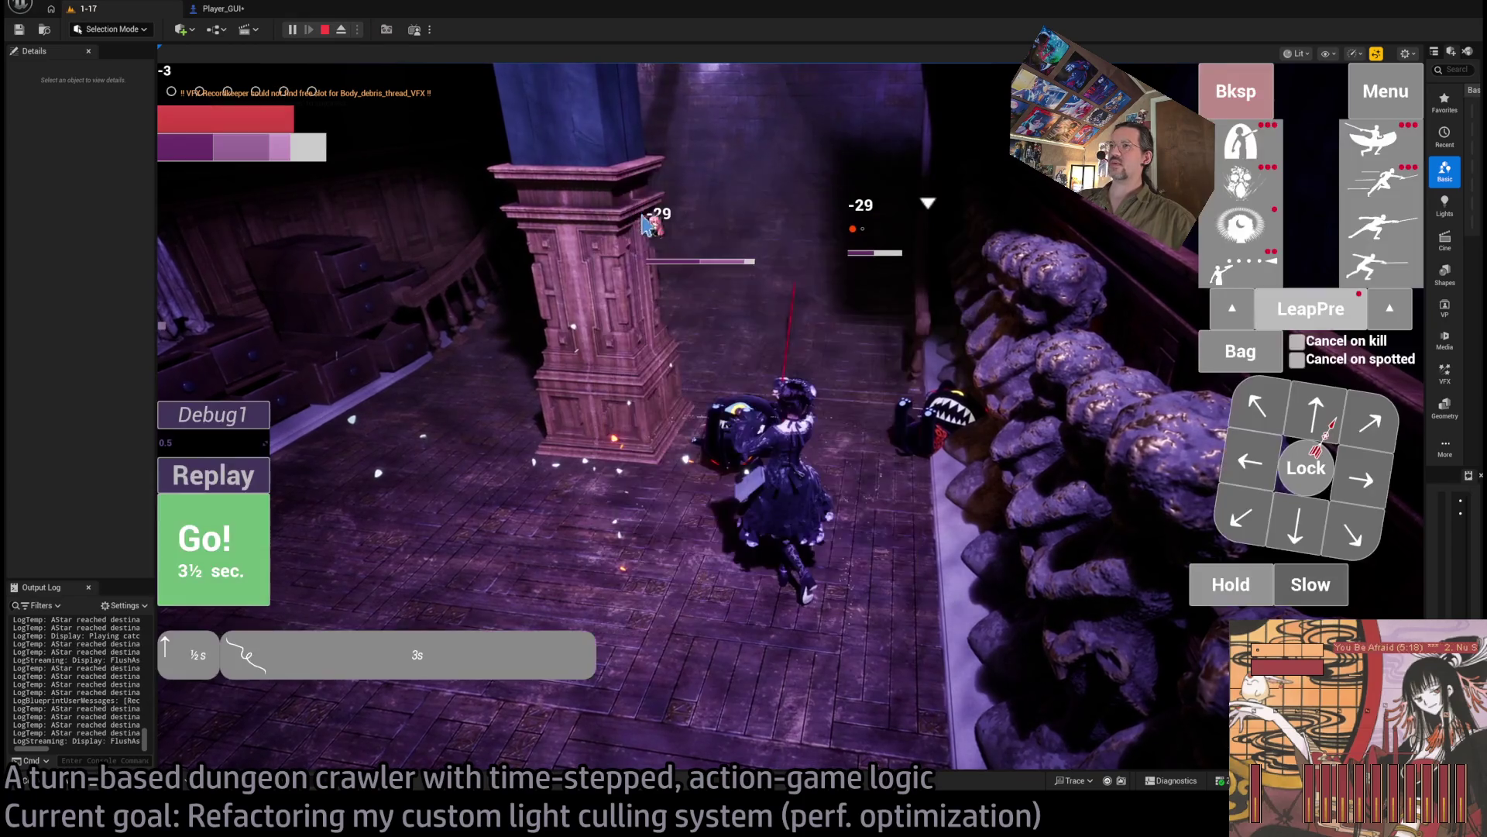
{"action": "key", "text": "space"}
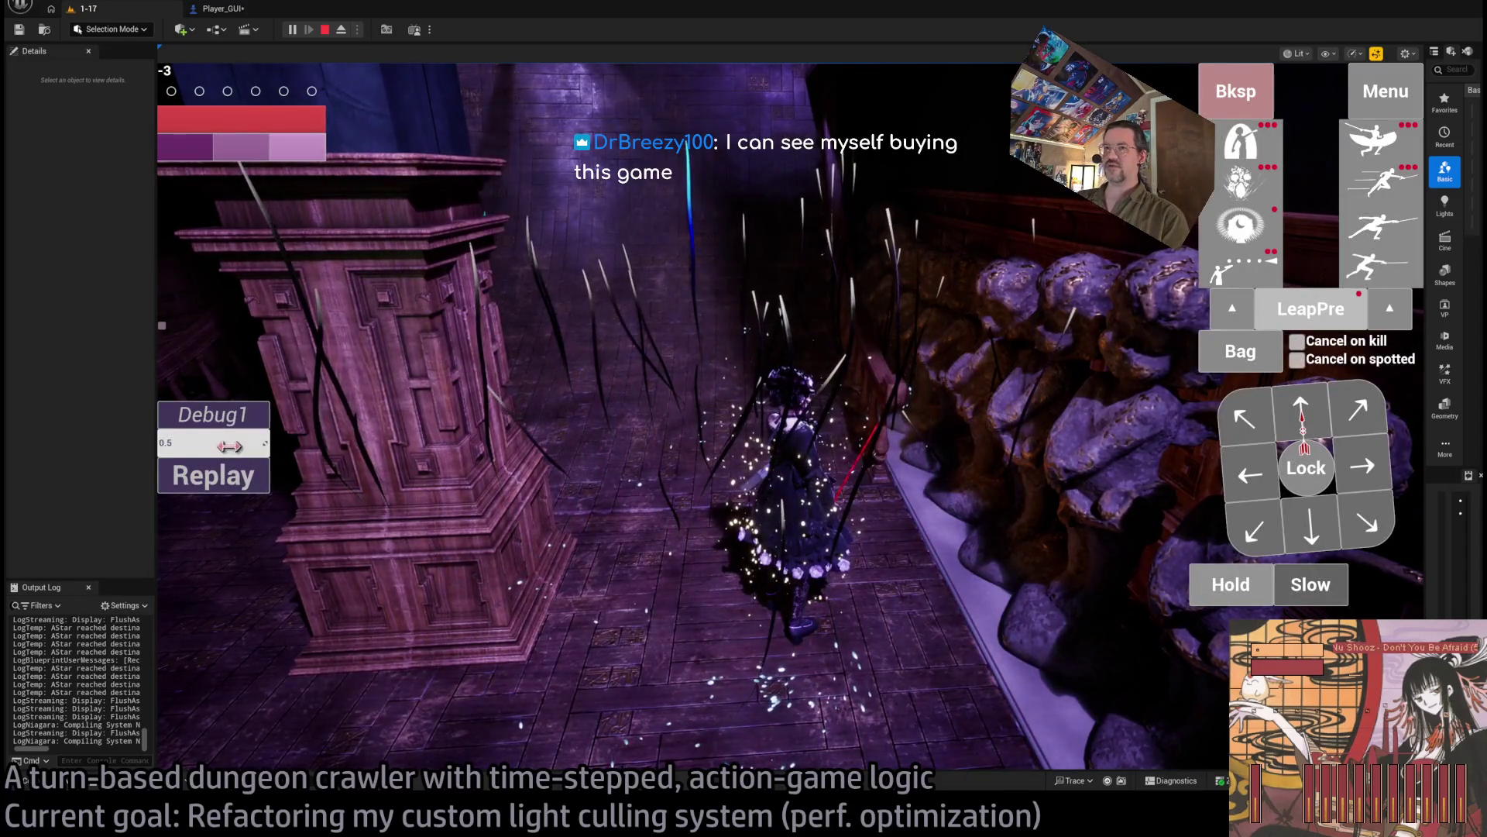
{"action": "left_click", "coordinate": [235, 482]}
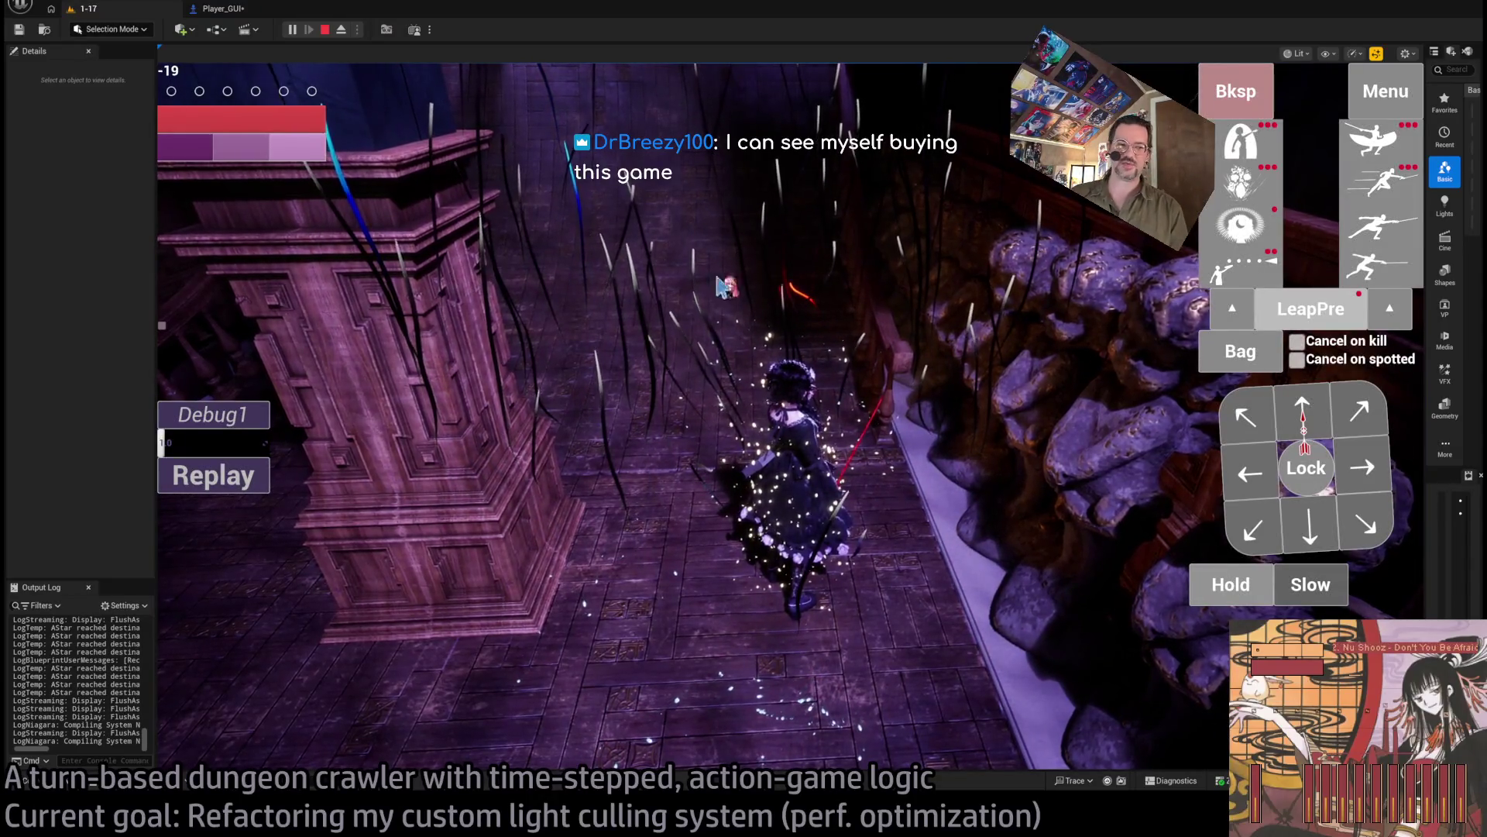
{"action": "key", "text": "F8"}
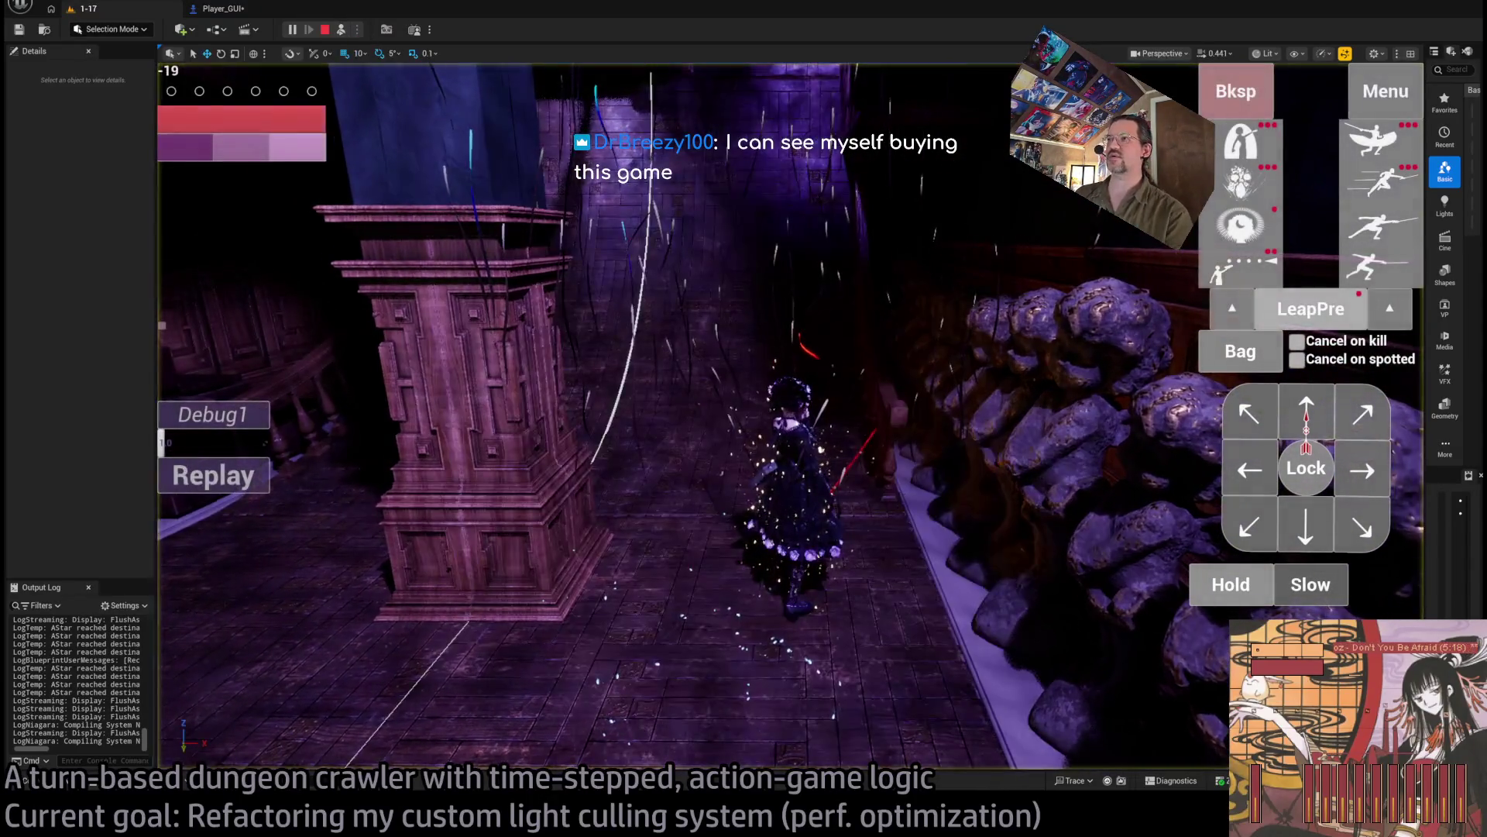
Step: Switch level 1-17 to Unlit, fly the free camera through the corridor and chandelier room, then end PIE
{"action": "scroll", "coordinate": [790, 419], "scroll_direction": "up", "scroll_amount": 3}
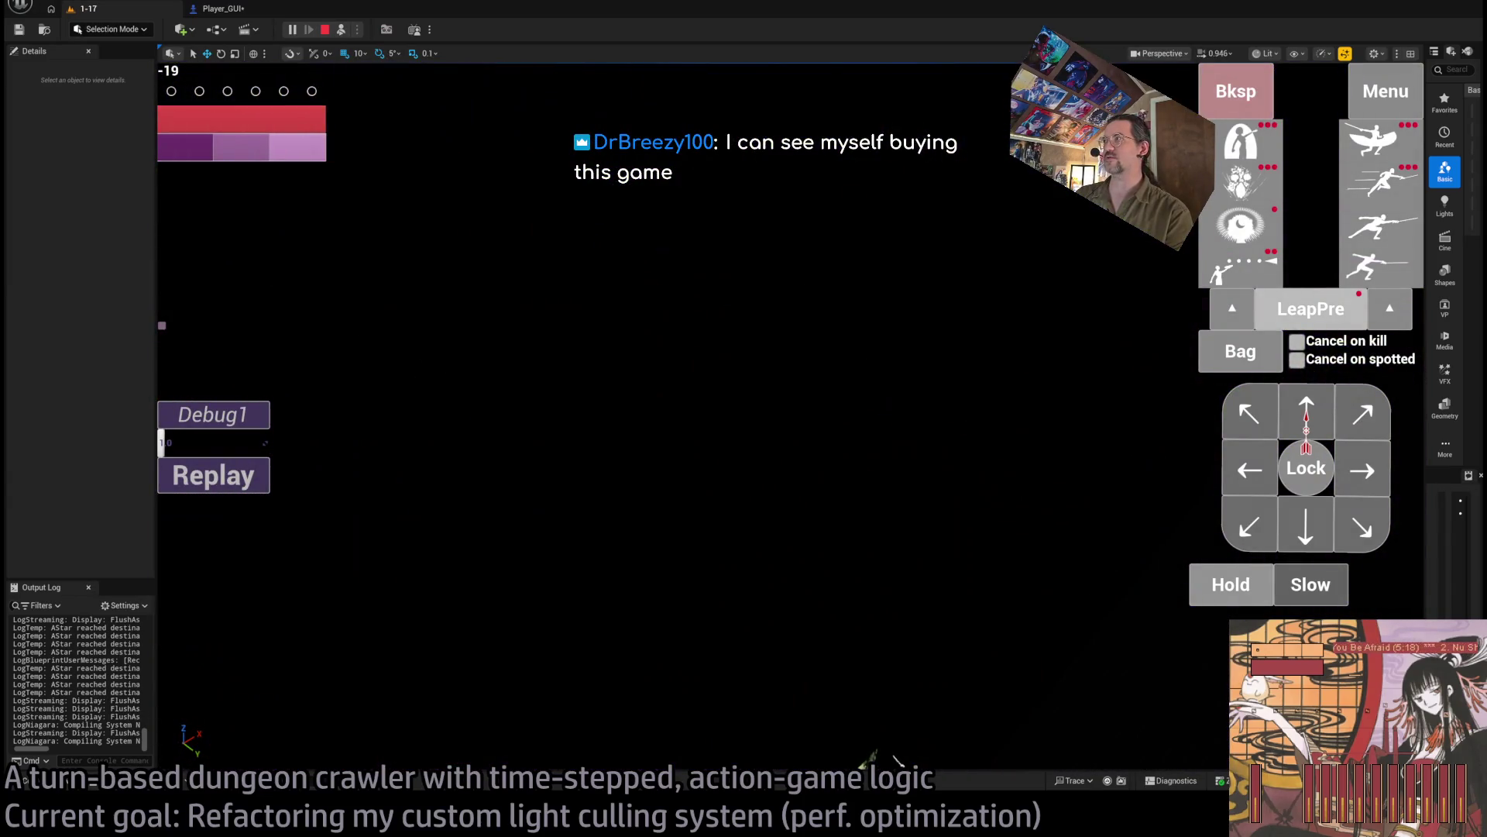
{"action": "key", "text": "alt+3"}
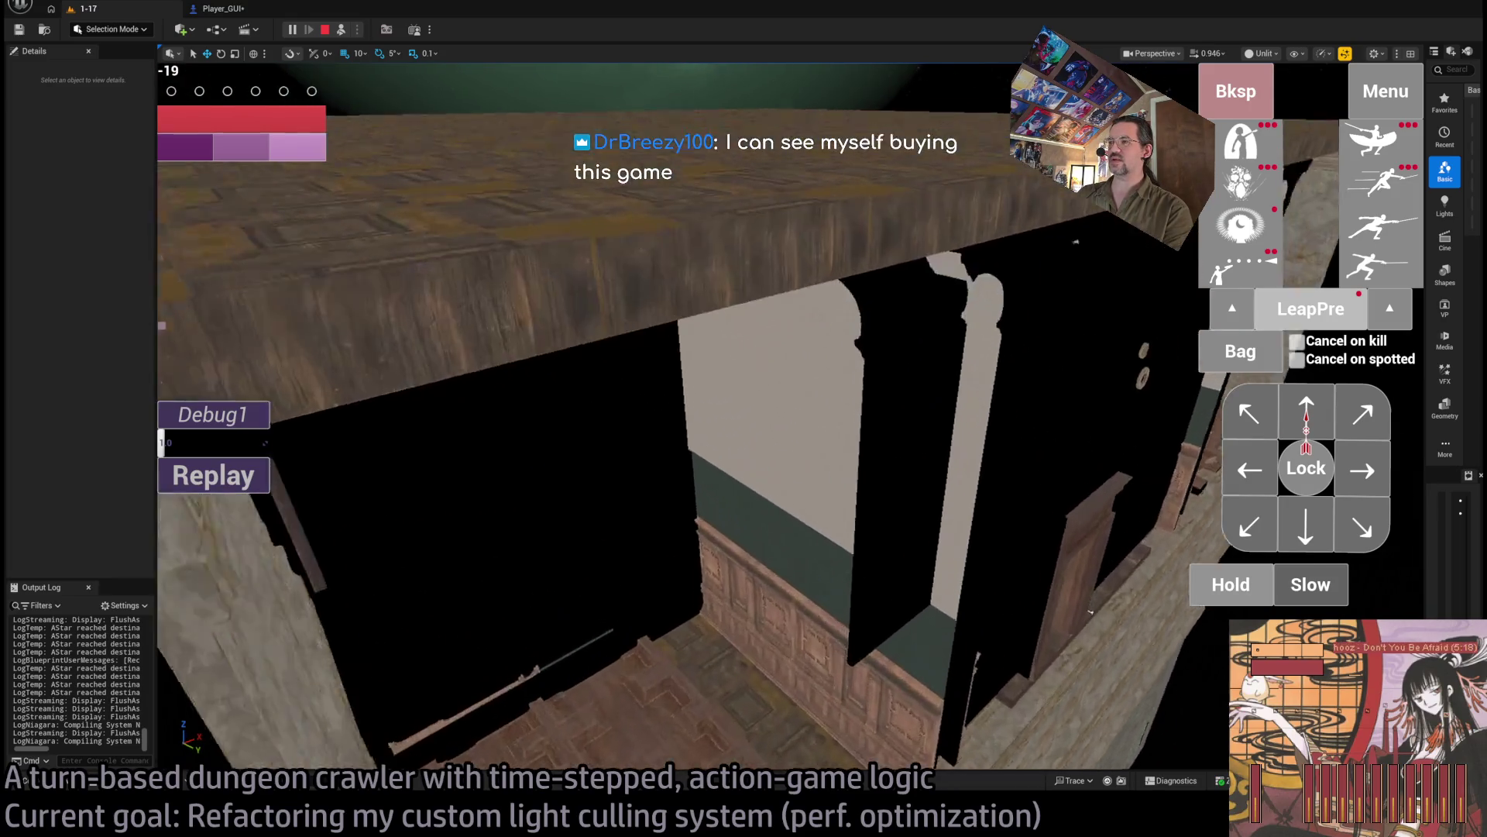
{"action": "key", "text": "w"}
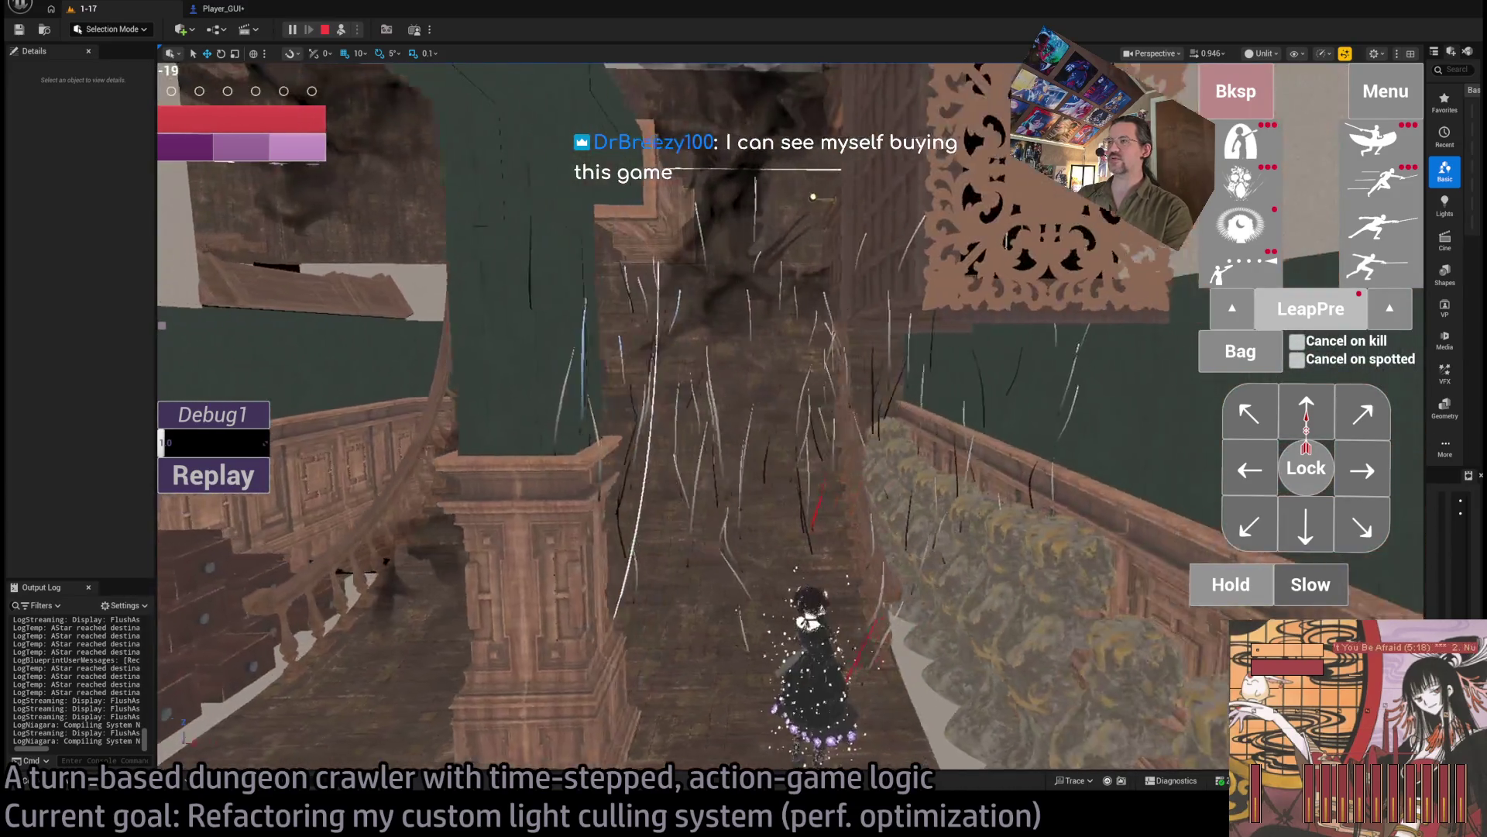
{"action": "key", "text": "w"}
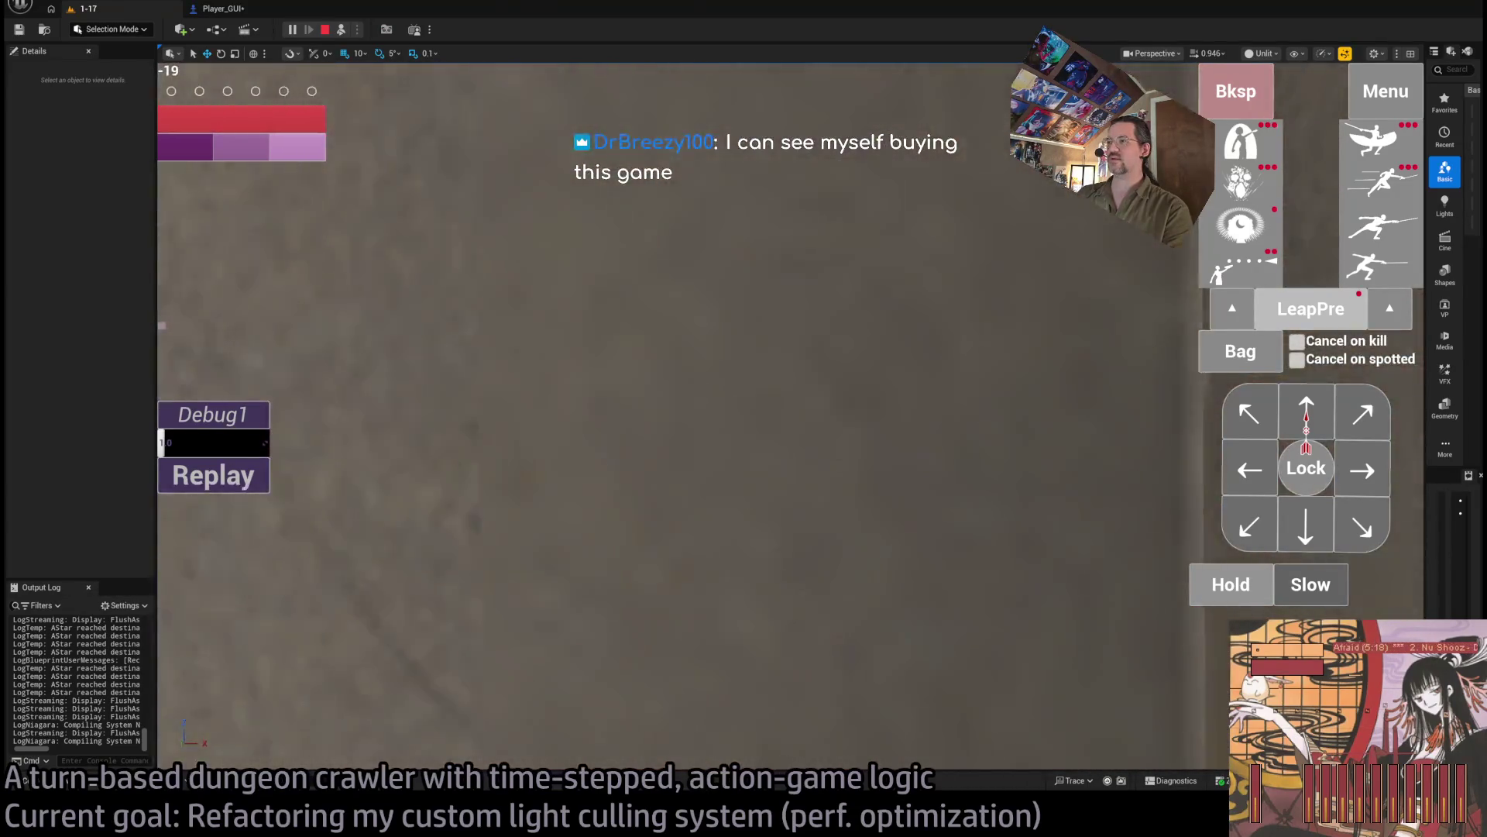
{"action": "key", "text": "s"}
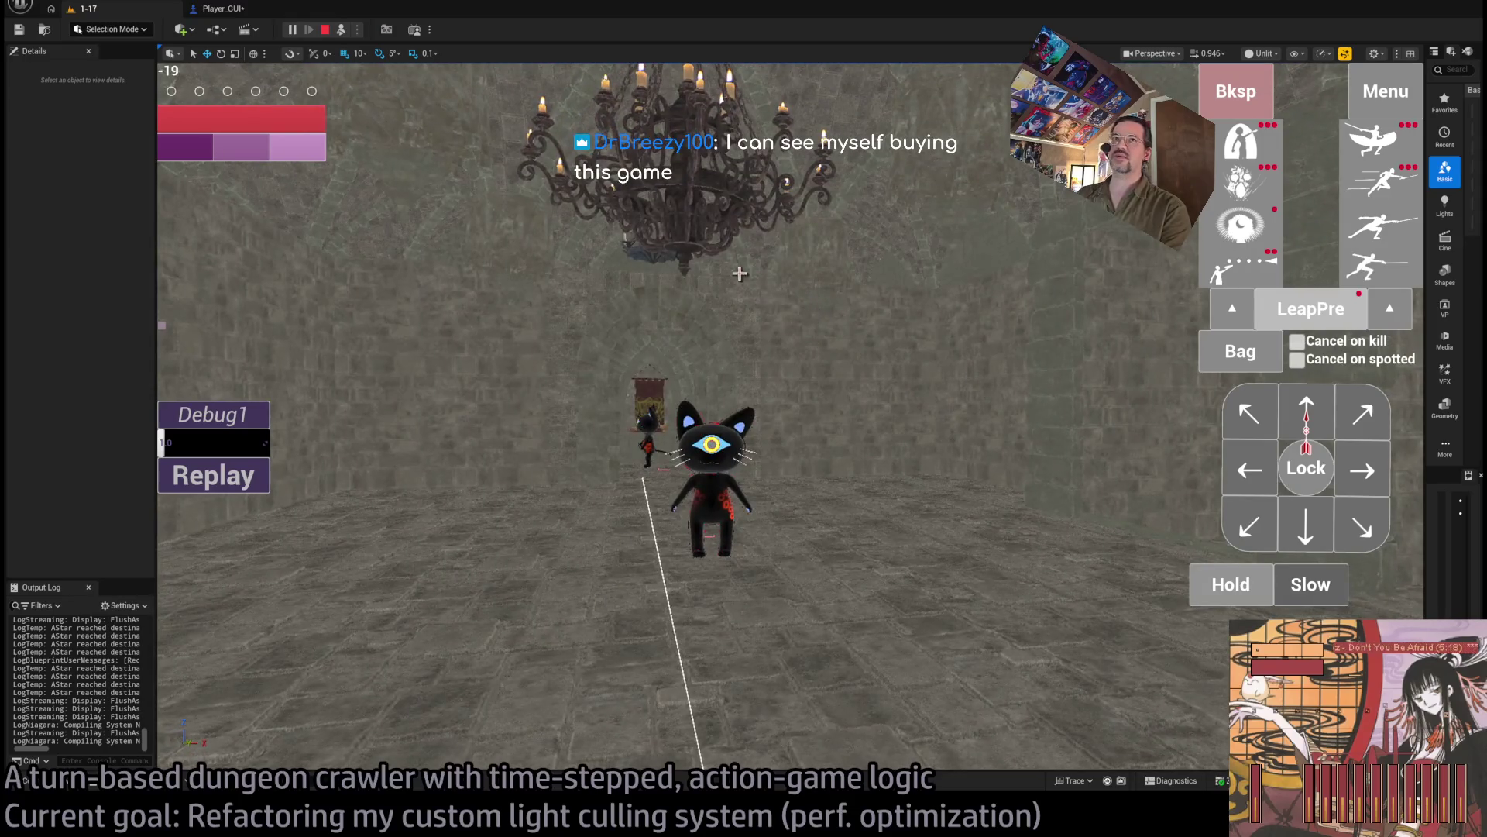
{"action": "key", "text": "Escape"}
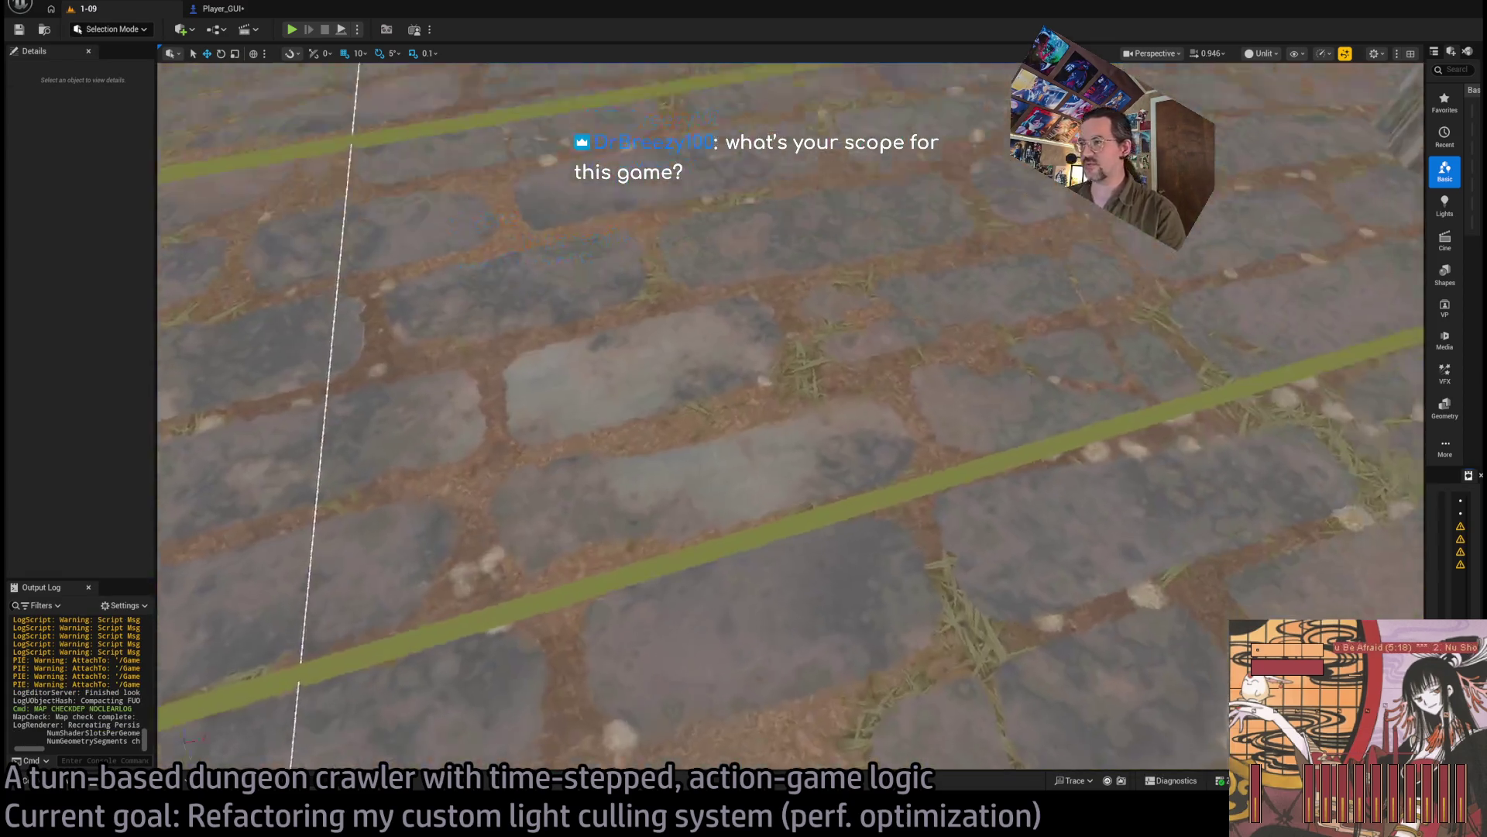
Step: Zoom out and orbit around the level 1-09 castle to see its wireframe volume bounds
{"action": "scroll", "coordinate": [646, 160], "scroll_direction": "down", "scroll_amount": 10}
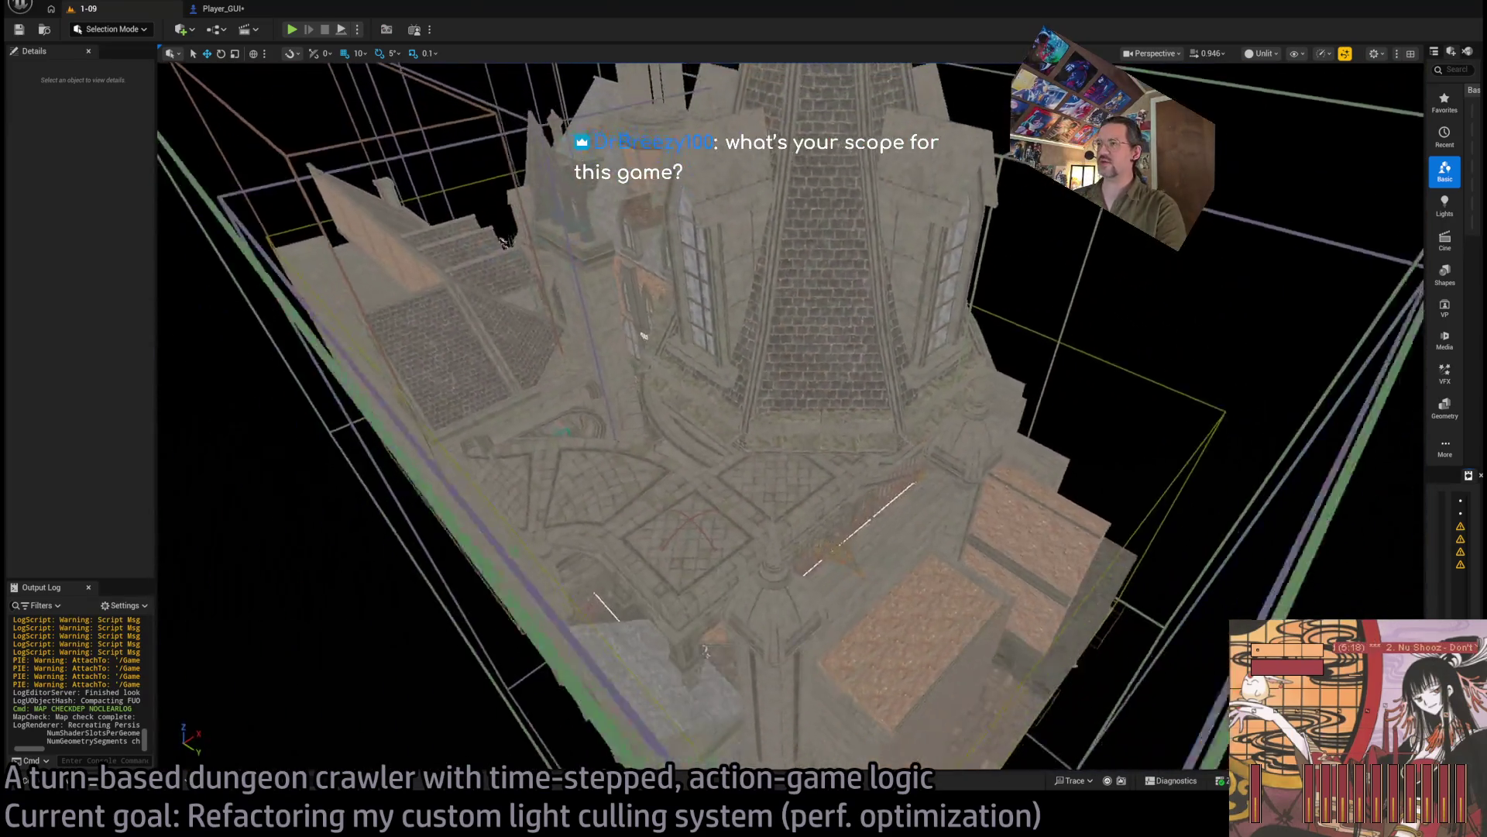
{"action": "scroll", "coordinate": [701, 191], "scroll_direction": "down", "scroll_amount": 1}
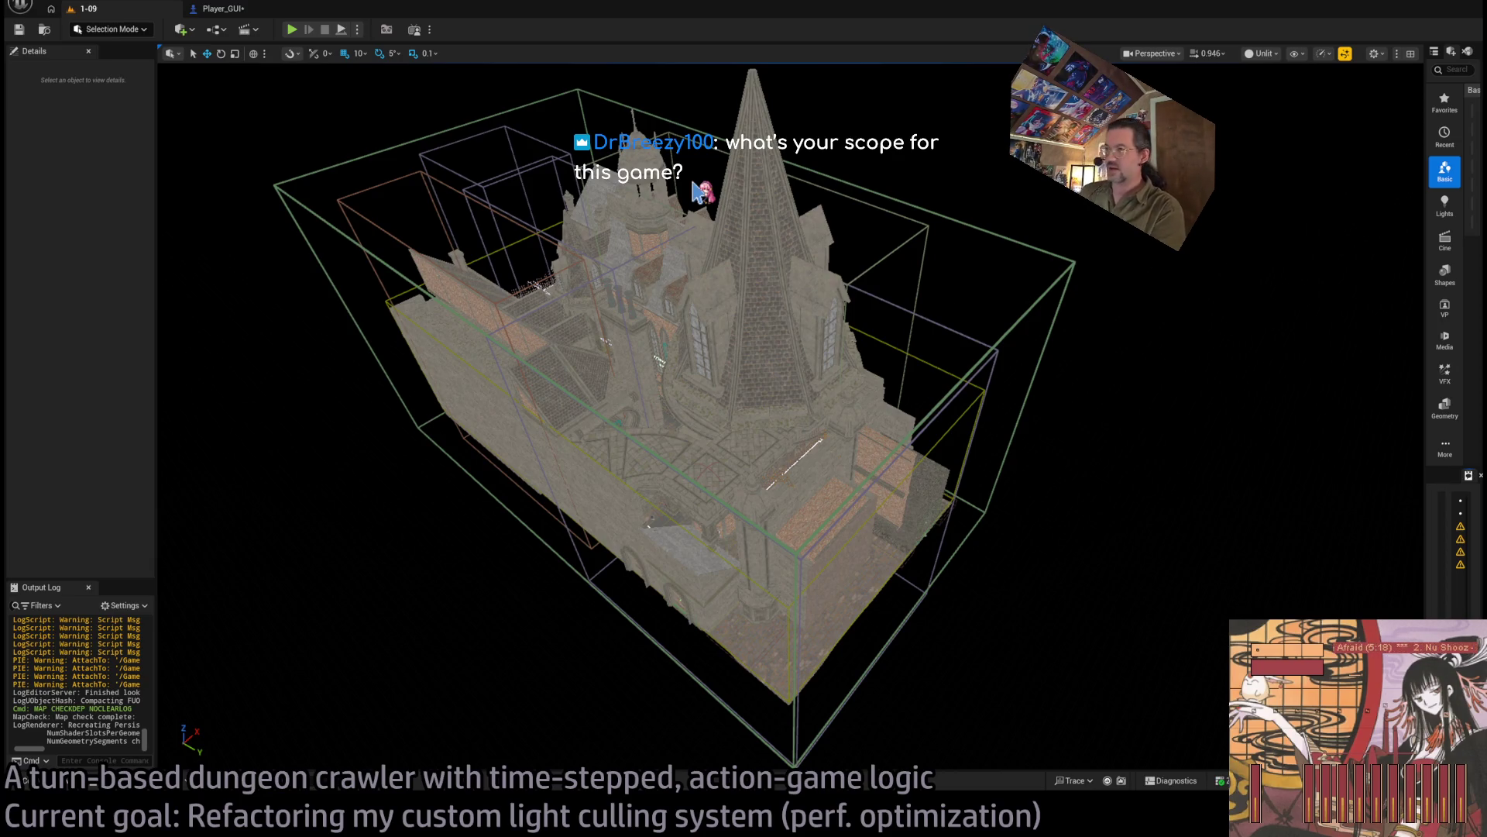
{"action": "mouse_move", "coordinate": [857, 419]}
{"action": "left_mouse_down"}
{"action": "mouse_move", "coordinate": [725, 440]}
{"action": "mouse_move", "coordinate": [889, 416]}
{"action": "left_mouse_up"}
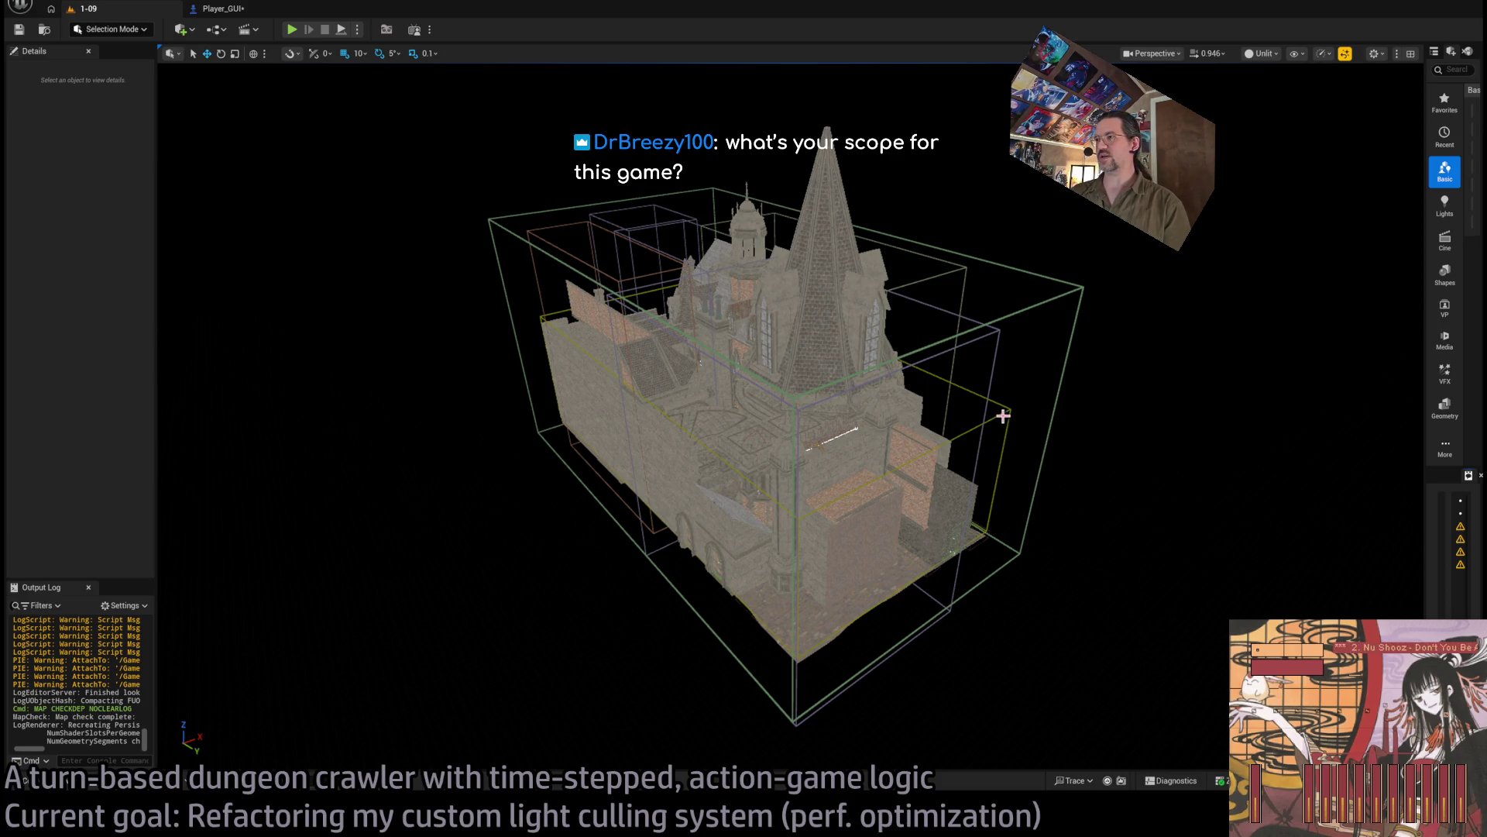
{"action": "scroll", "coordinate": [465, 153], "scroll_direction": "up", "scroll_amount": 5}
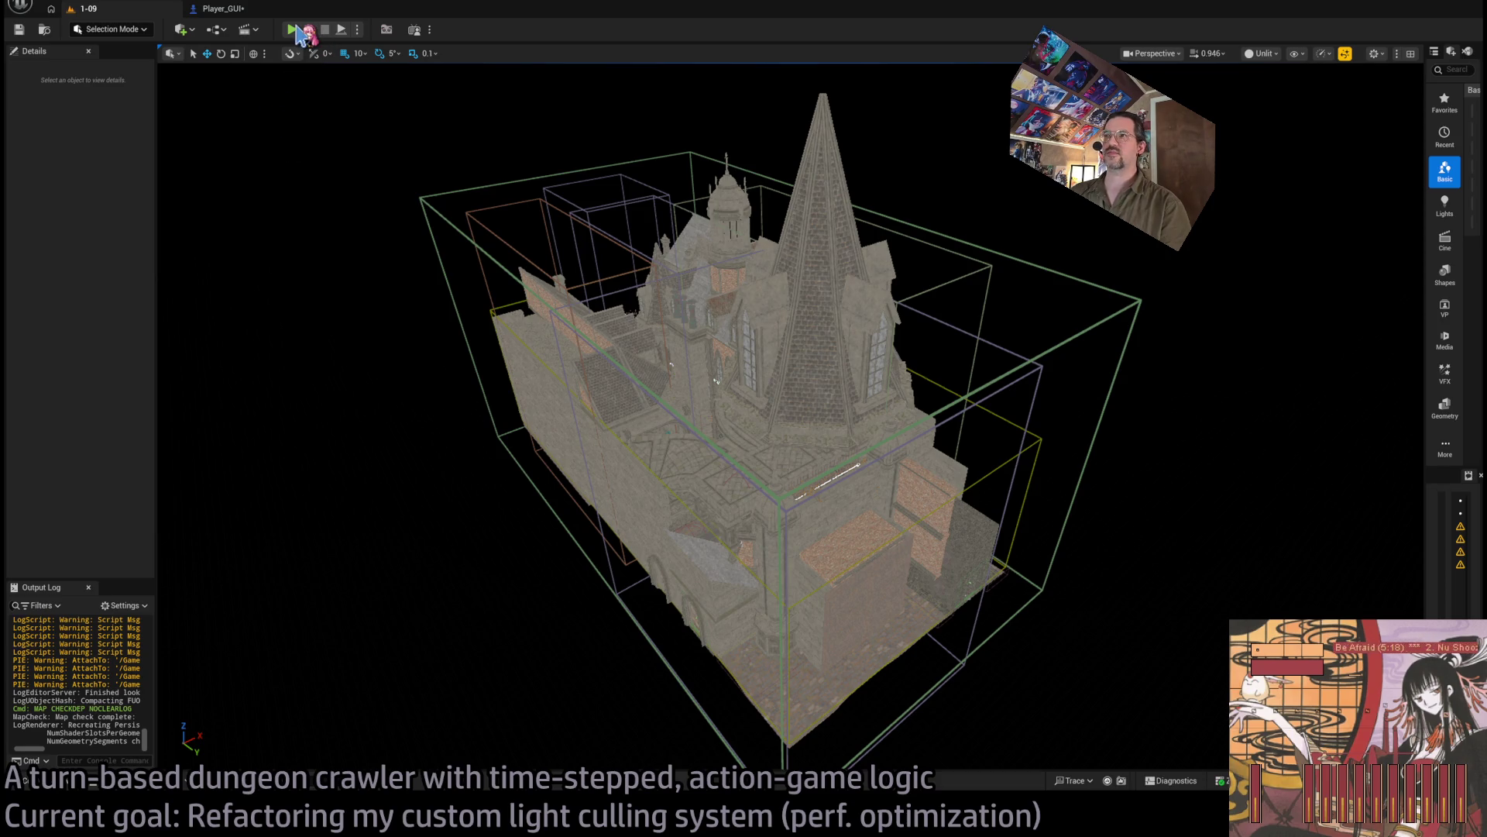
Step: Start a playtest of level 1-10 and open, then close, the in-game graphics settings
{"action": "left_click", "coordinate": [299, 31]}
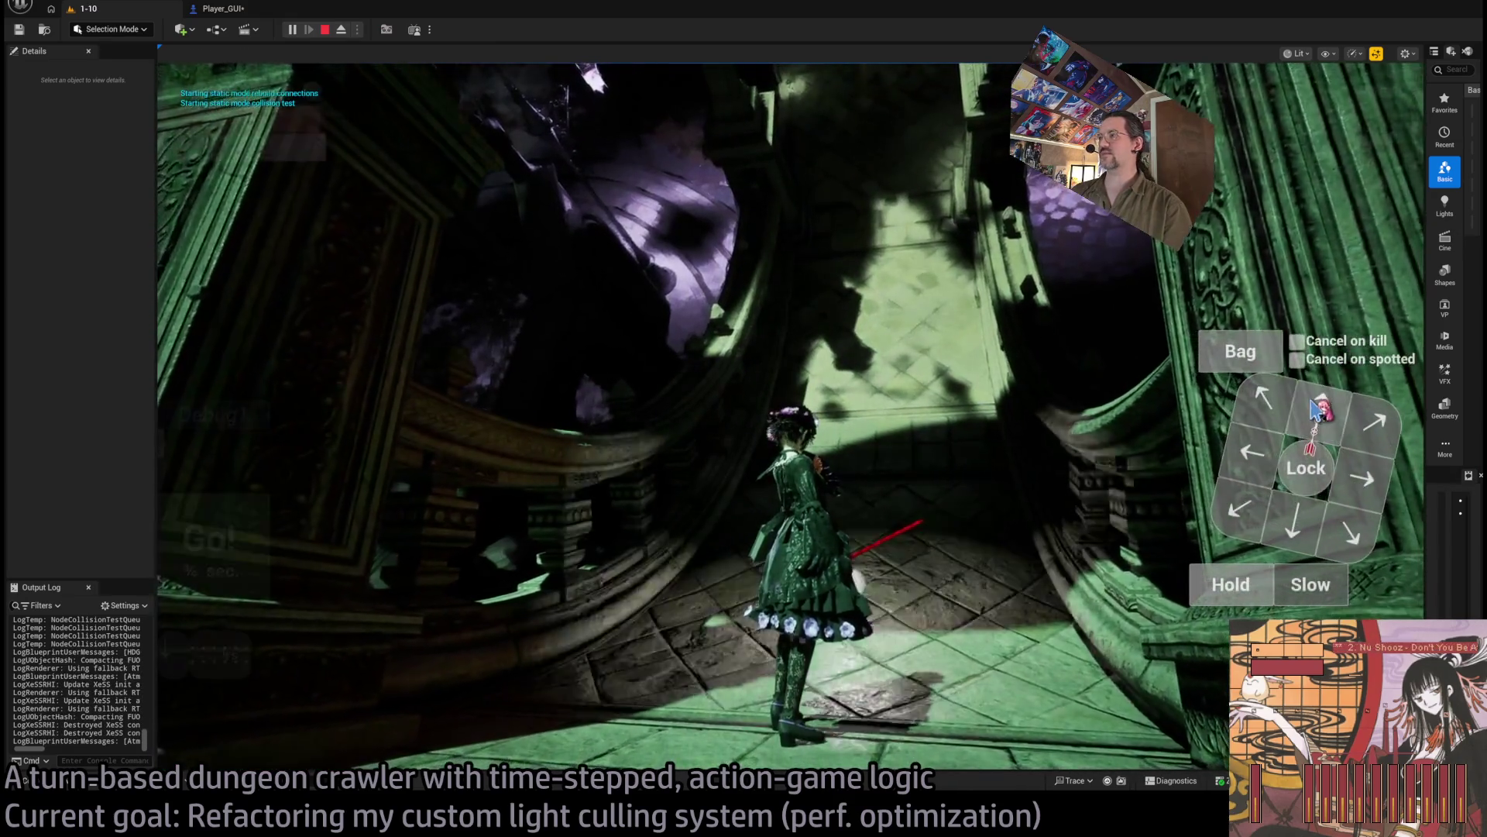
{"action": "key", "text": "Escape"}
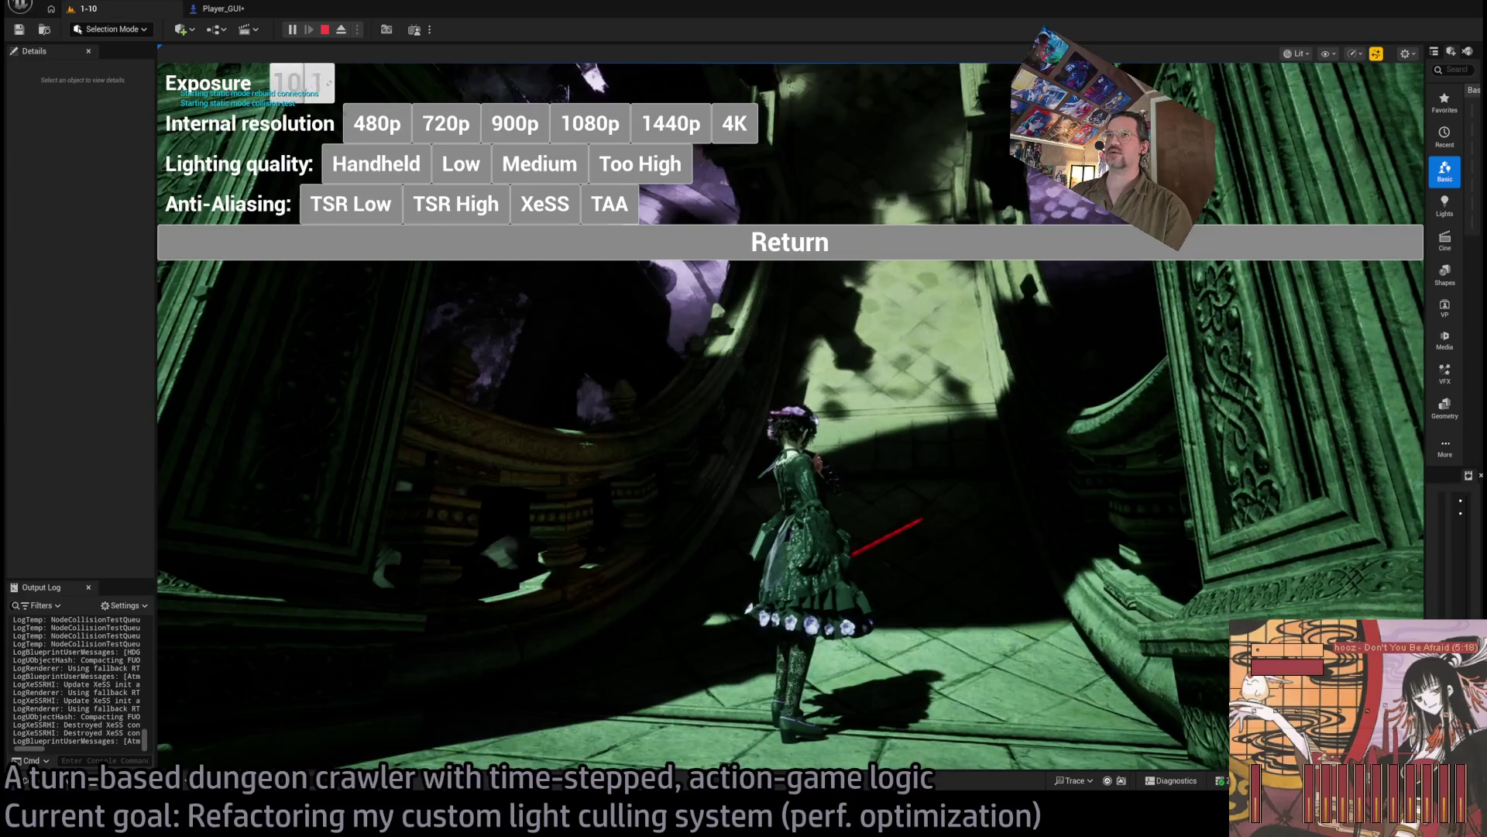
{"action": "key", "text": "Escape"}
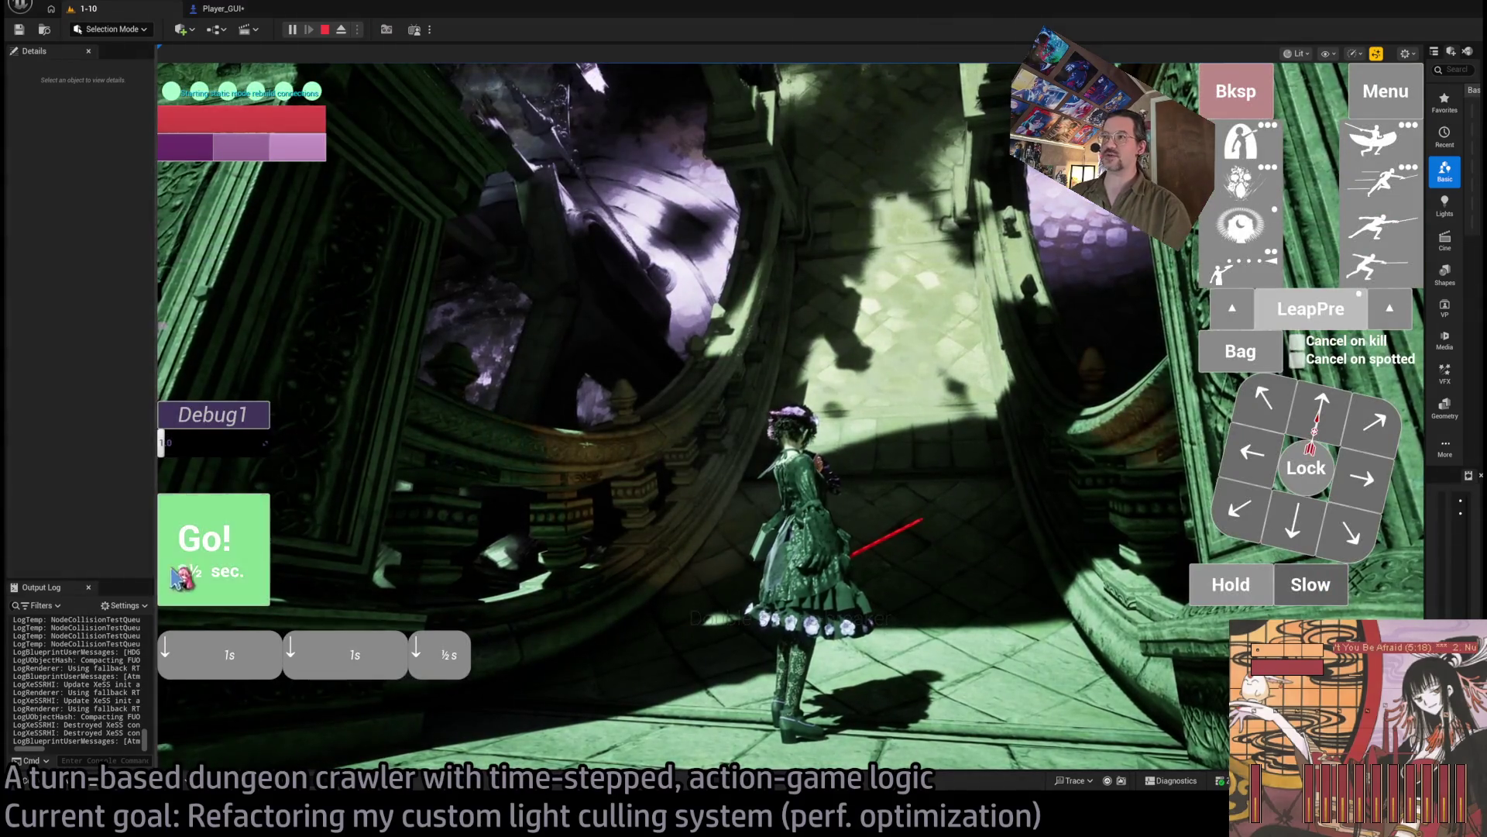
Step: Step the character forward along the balcony railing for several turns, then detach into a free camera with F8
{"action": "left_click", "coordinate": [180, 577]}
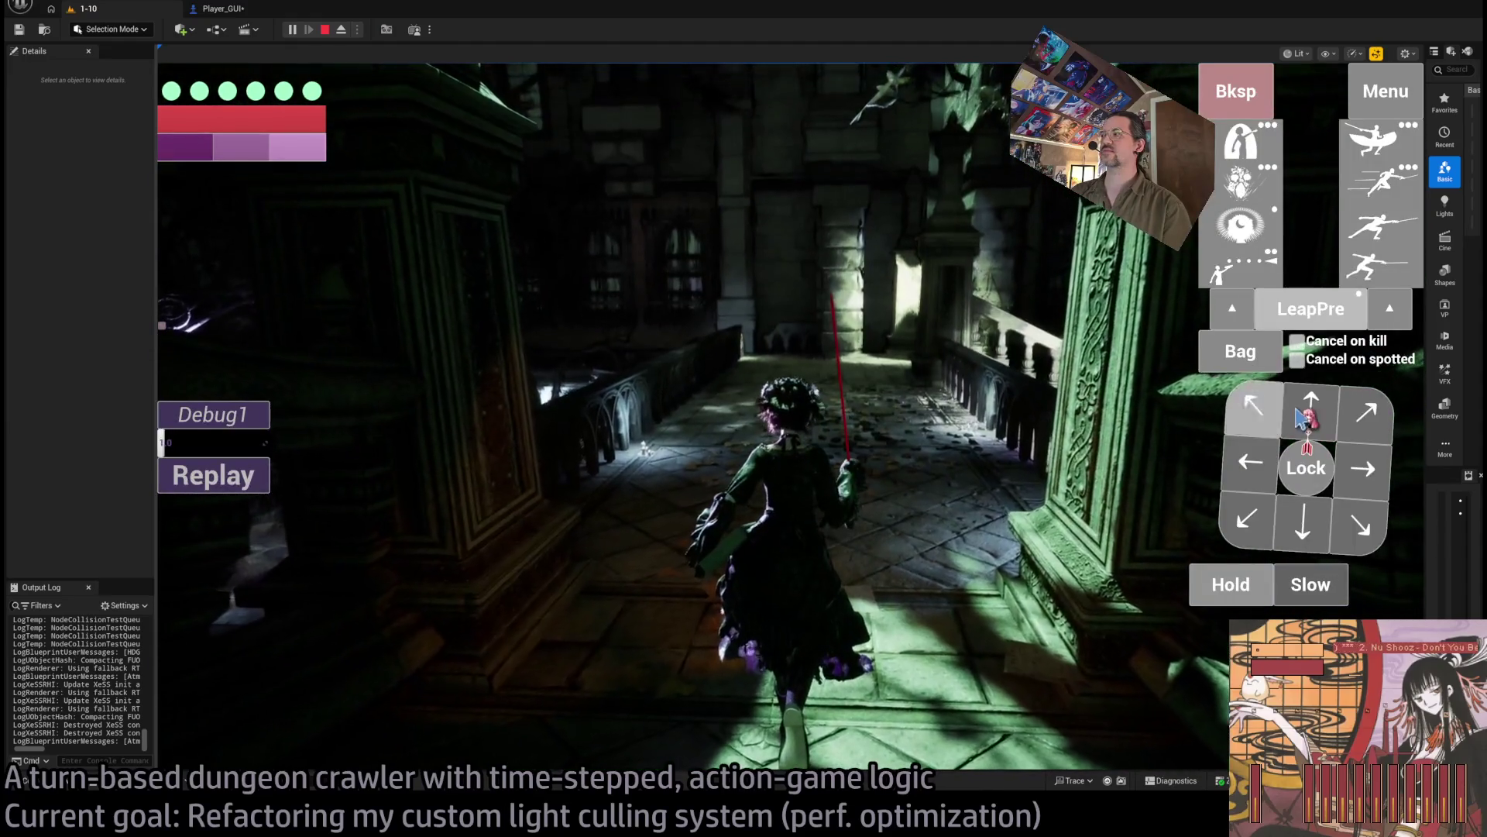
{"action": "left_click", "coordinate": [1297, 412]}
{"action": "left_click", "coordinate": [238, 563]}
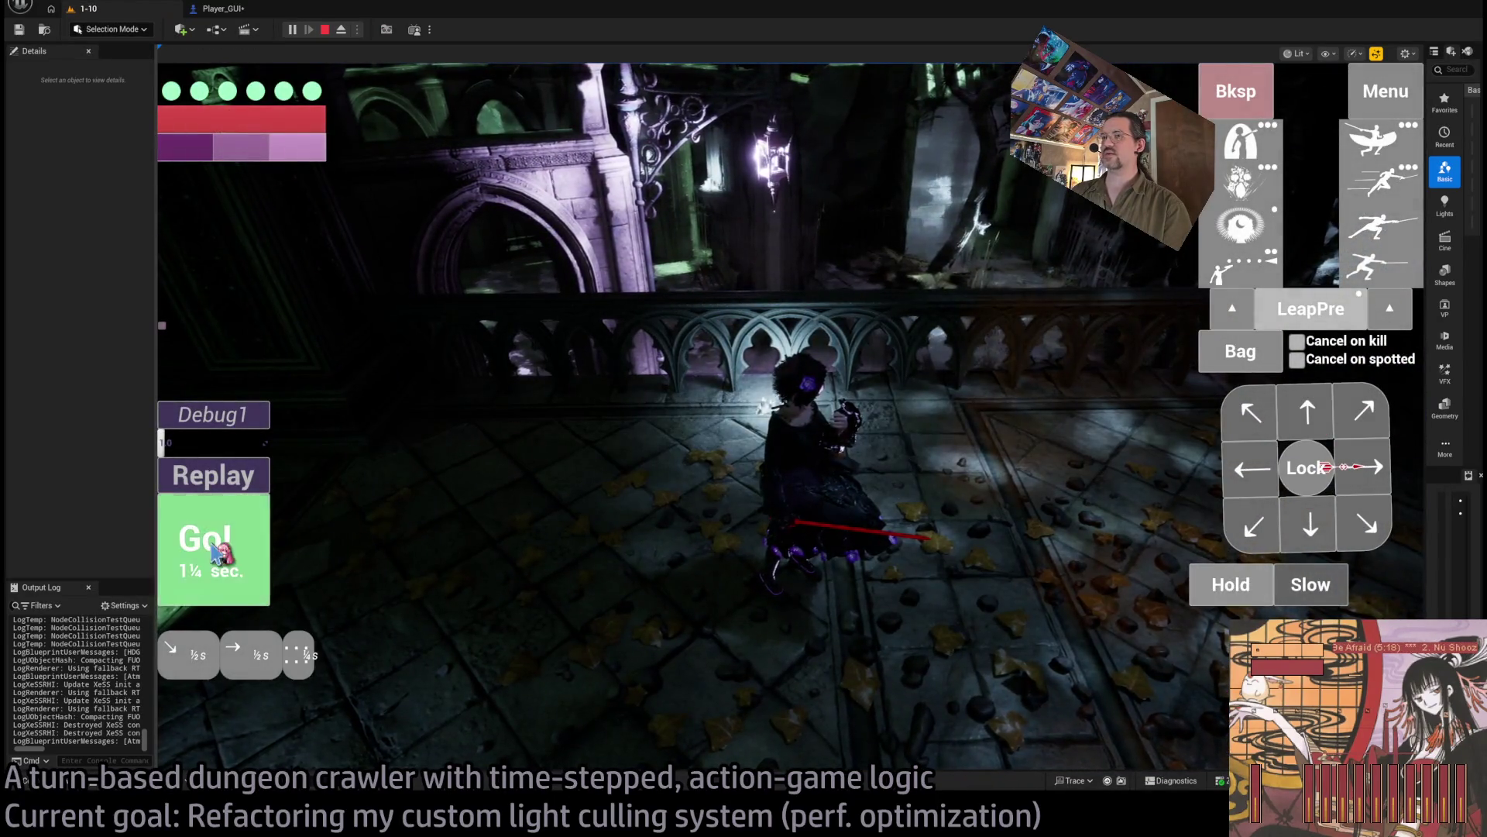
{"action": "left_click", "coordinate": [216, 545]}
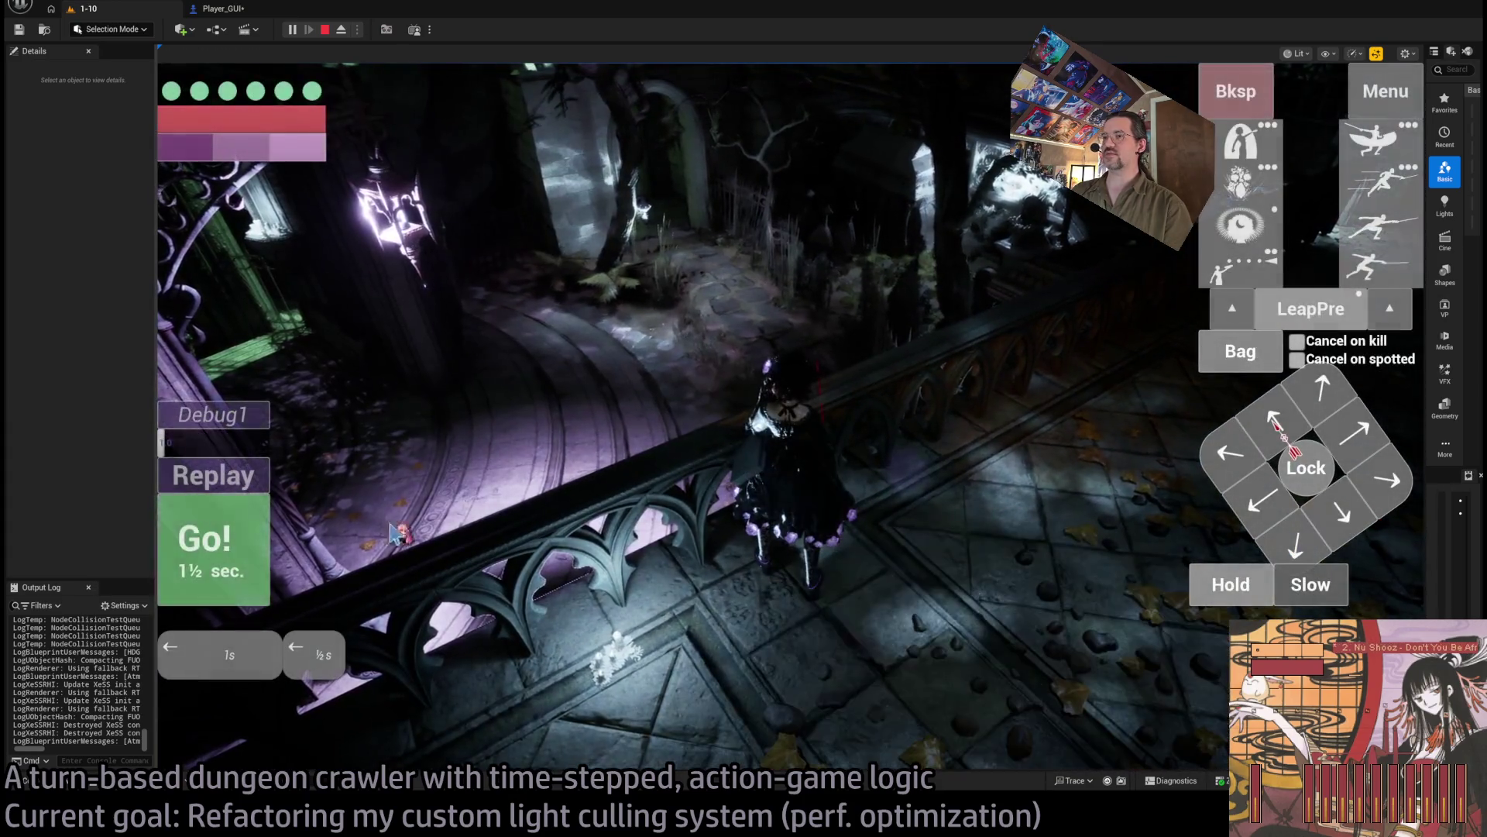
{"action": "left_click", "coordinate": [208, 552]}
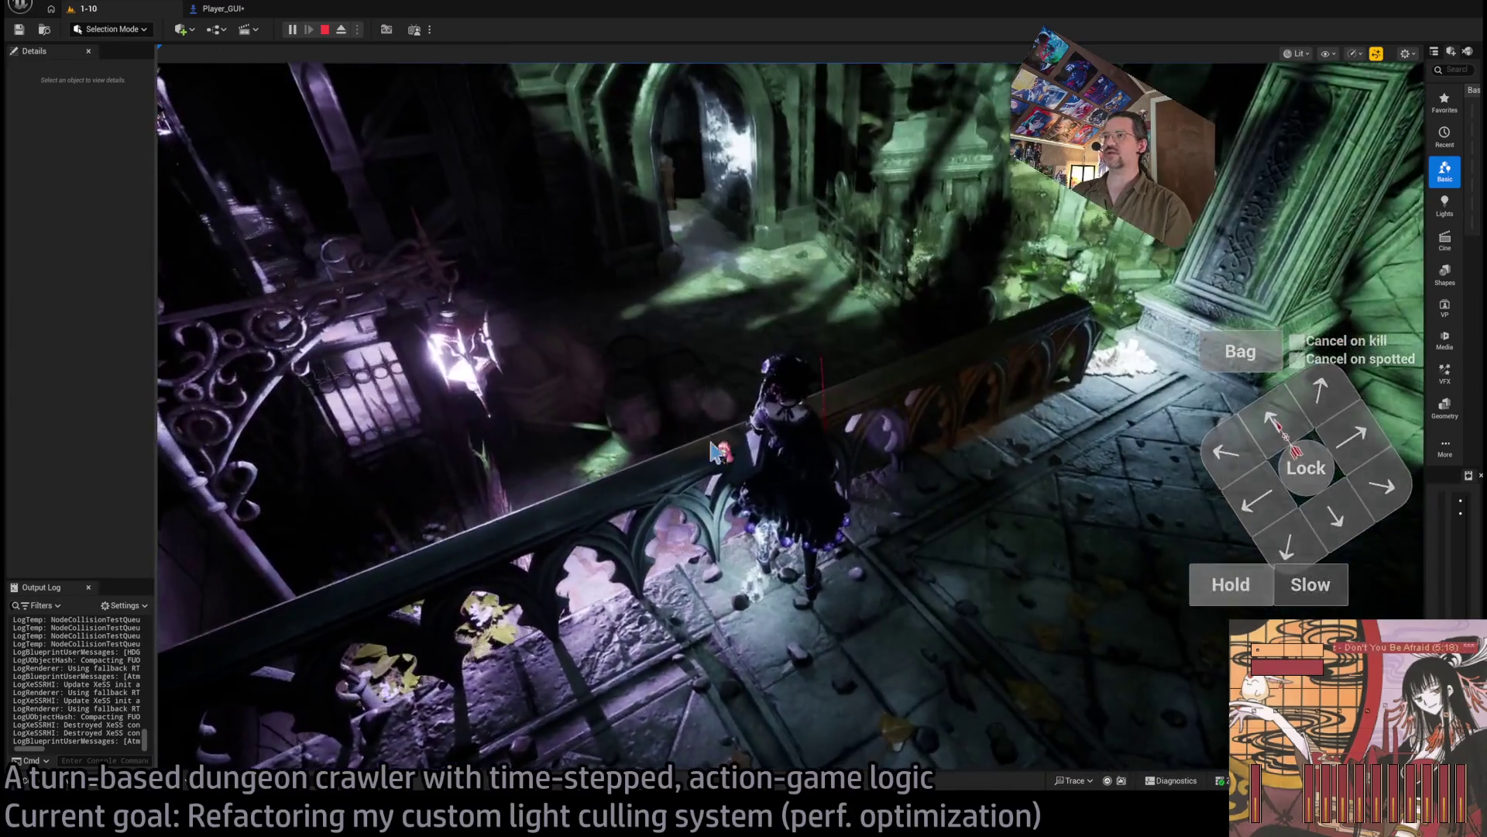
{"action": "left_click", "coordinate": [715, 449]}
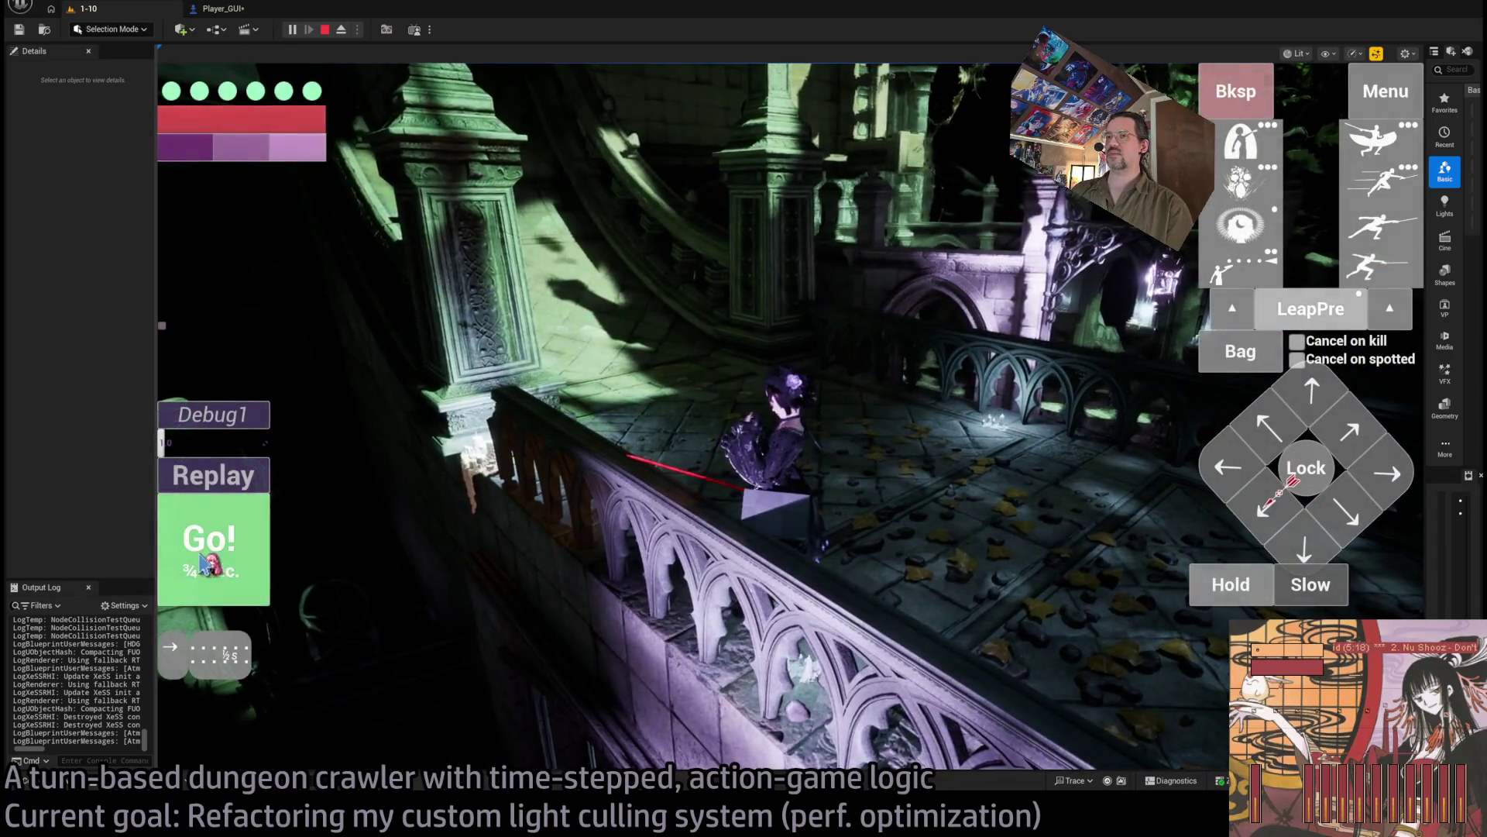
{"action": "left_click", "coordinate": [203, 564]}
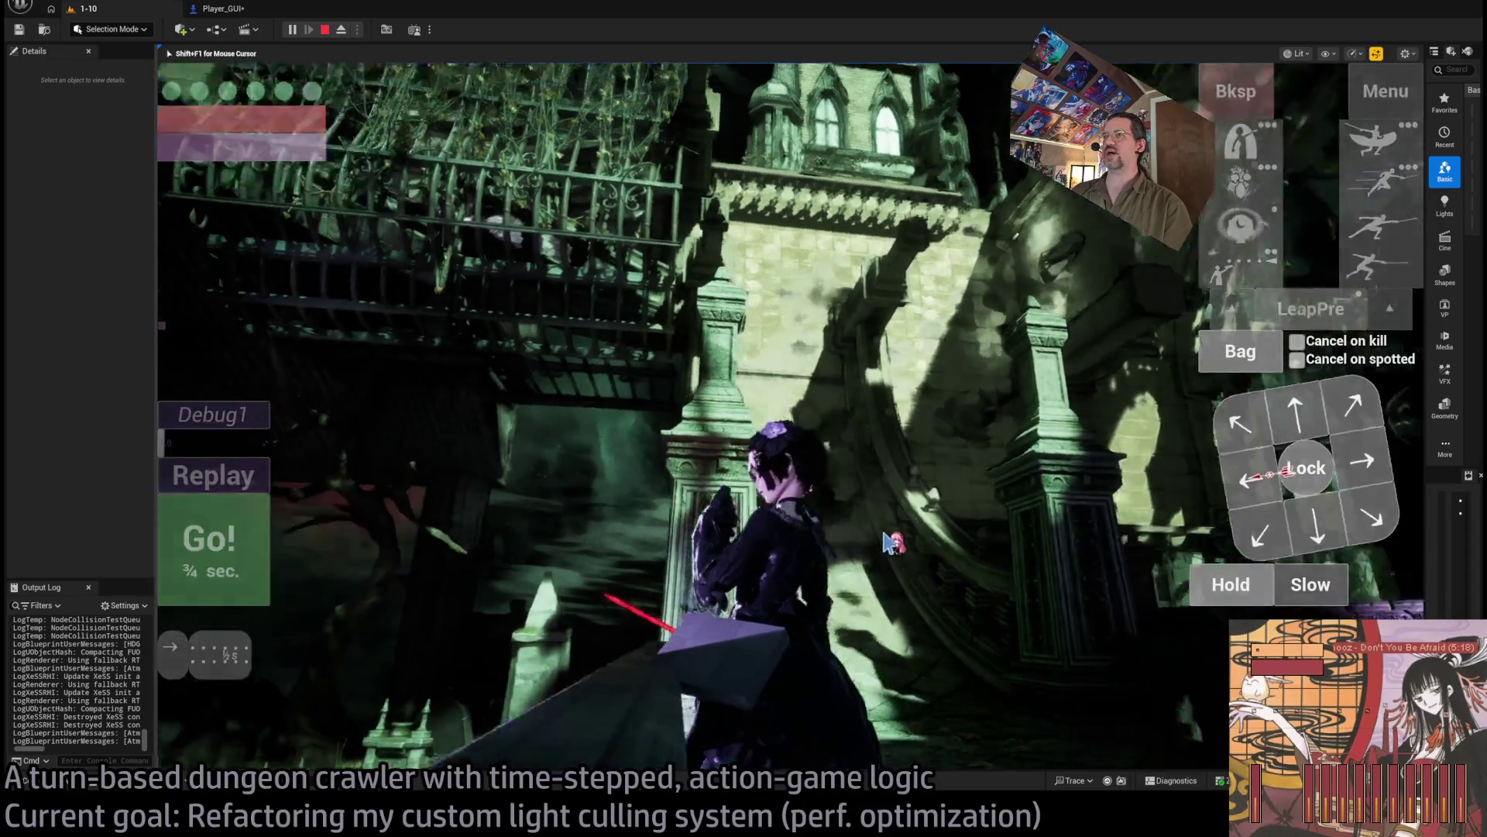
{"action": "left_click", "coordinate": [886, 542]}
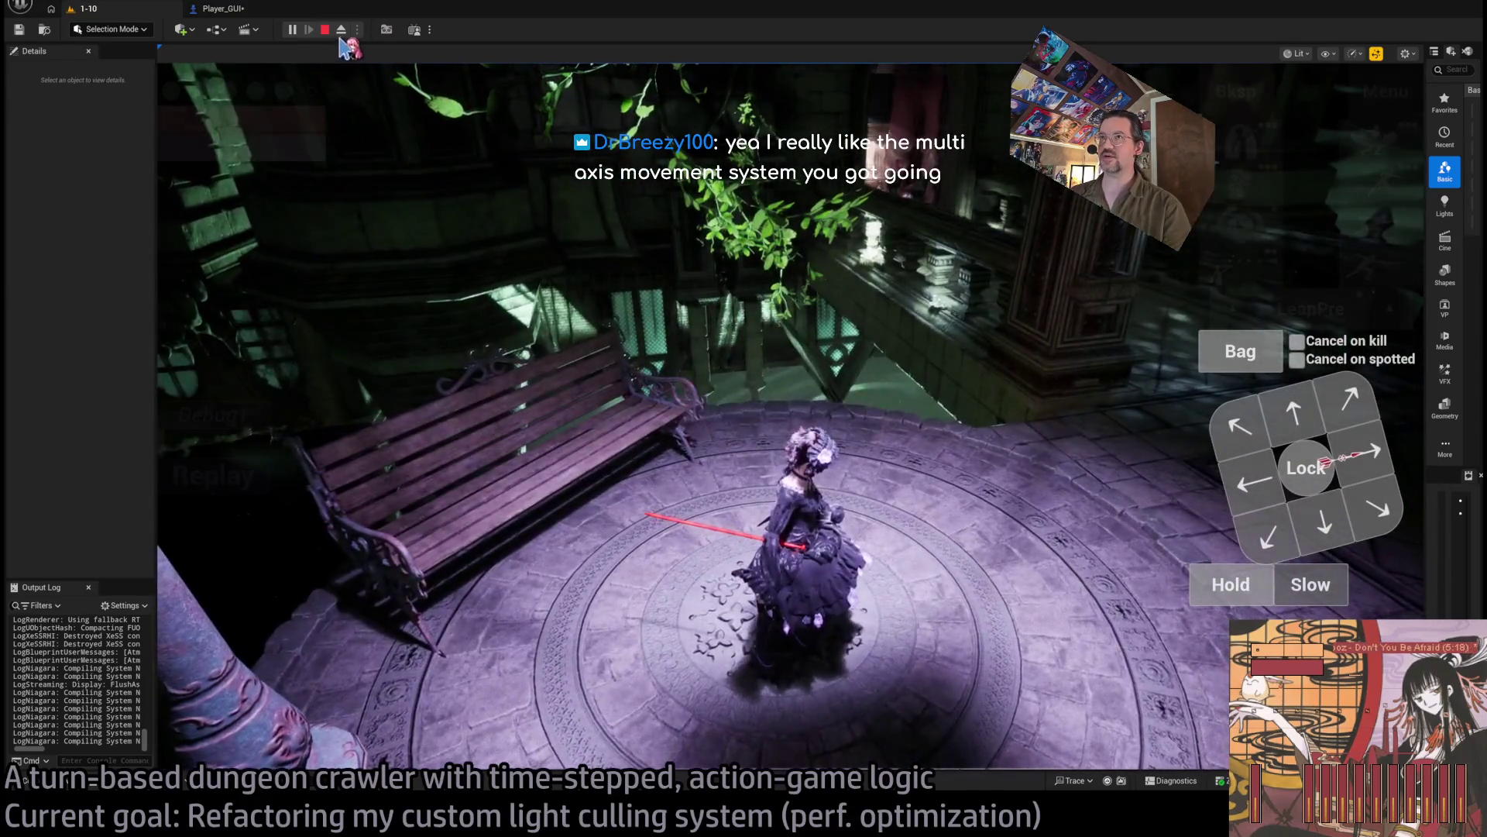
{"action": "key", "text": "F8"}
Step: Pull the editor camera back, return to the player camera and rotate it toward the bench and pillar
{"action": "left_click_drag", "start_coordinate": [706, 254], "coordinate": [707, 364]}
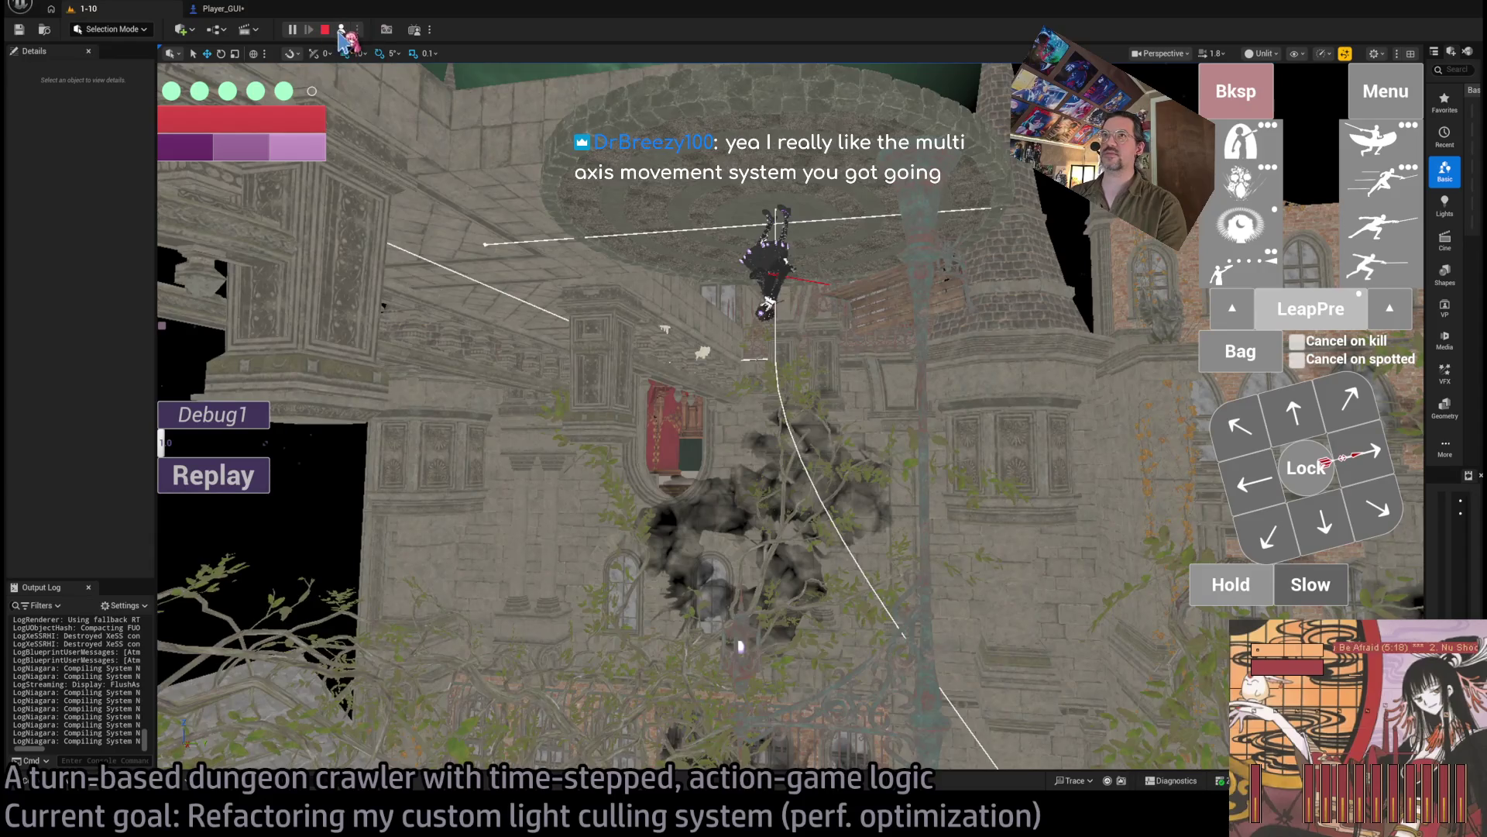
{"action": "left_click", "coordinate": [341, 31]}
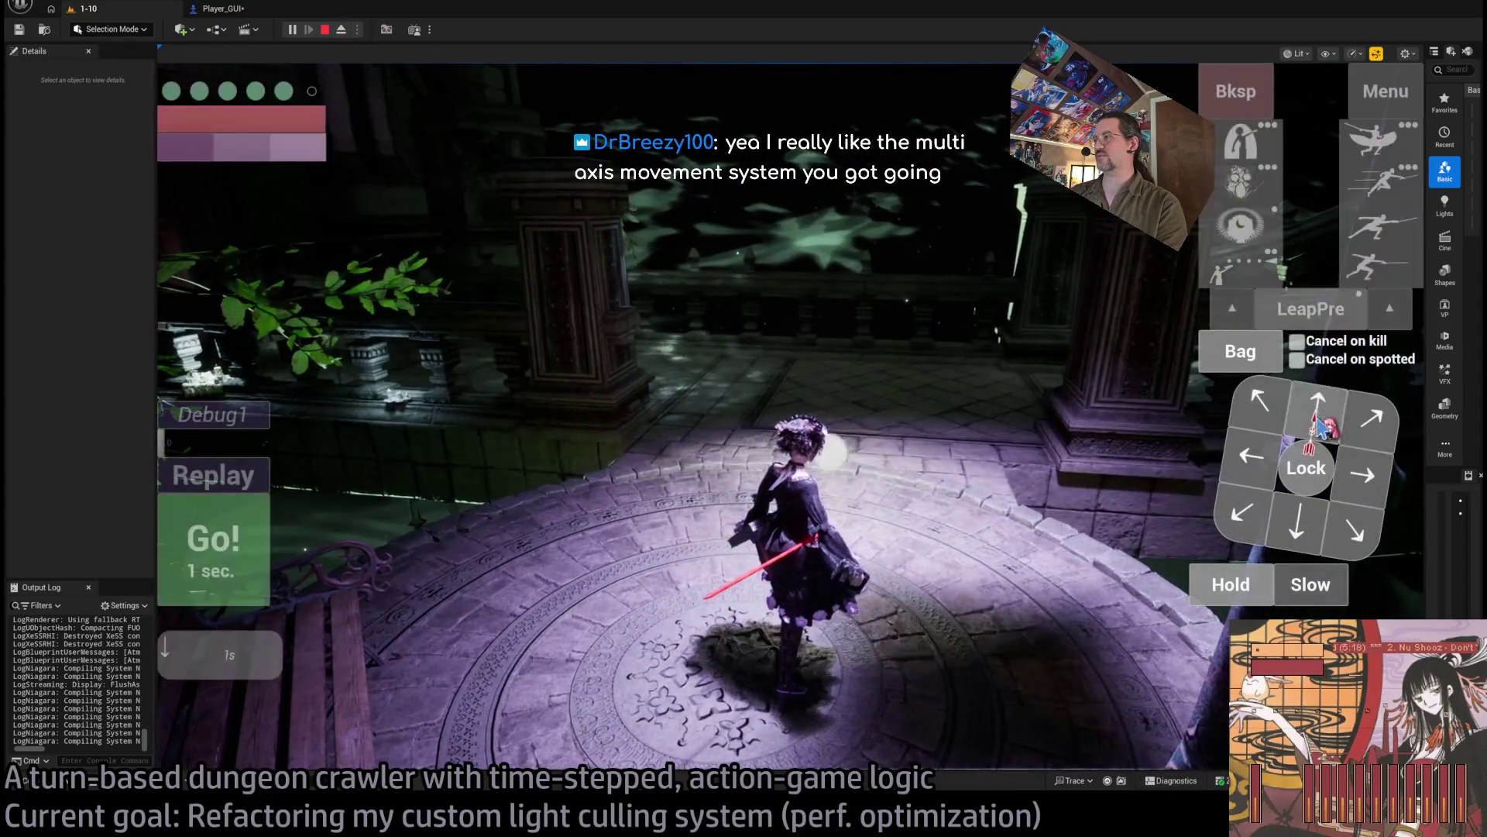
{"action": "left_click_drag", "start_coordinate": [1325, 419], "coordinate": [848, 387]}
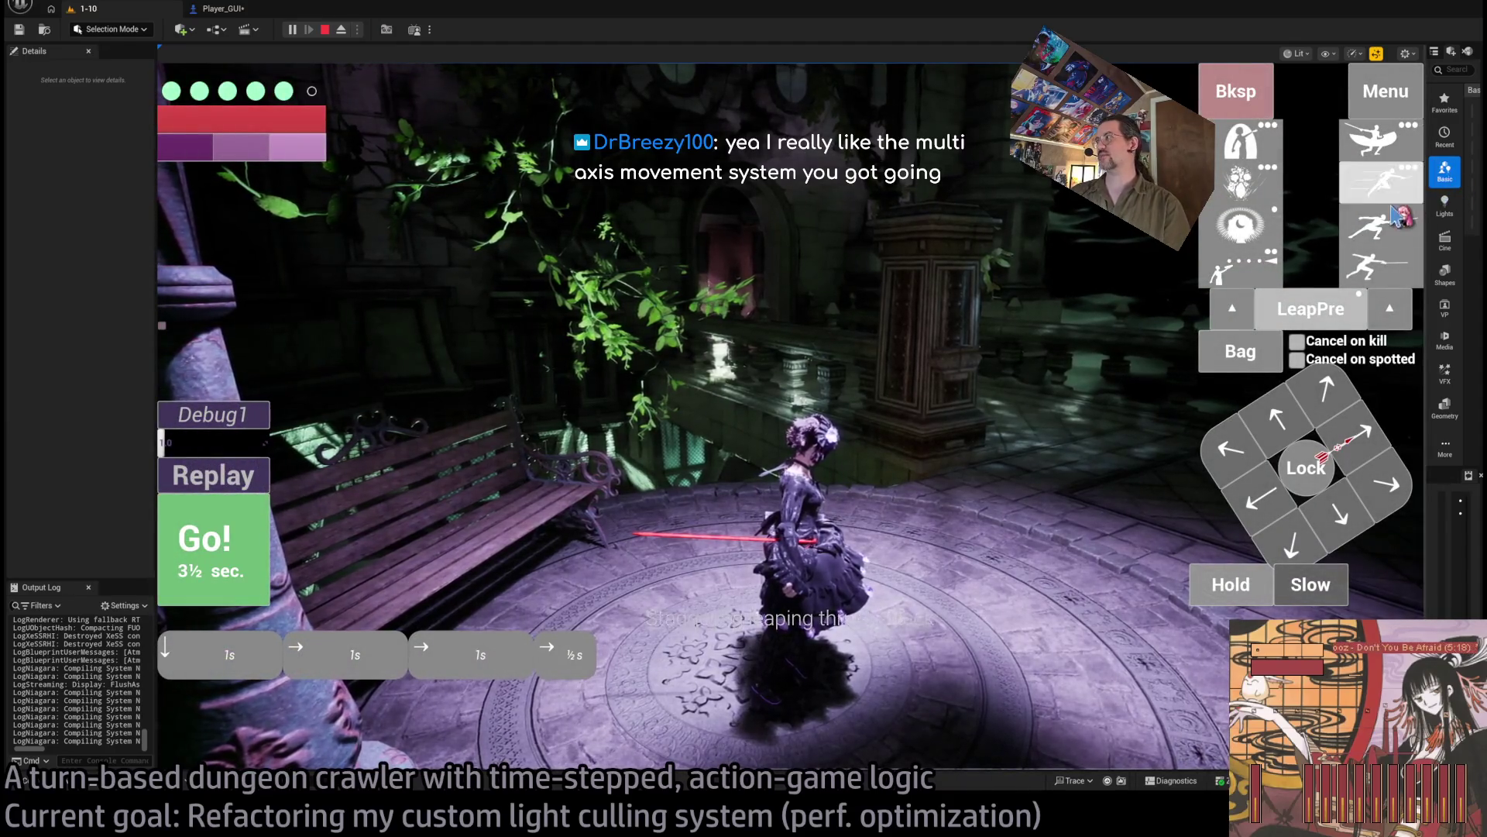
Step: Queue steps forward and right, run them with the projectile attack, then stop the playtest
{"action": "left_click", "coordinate": [226, 550]}
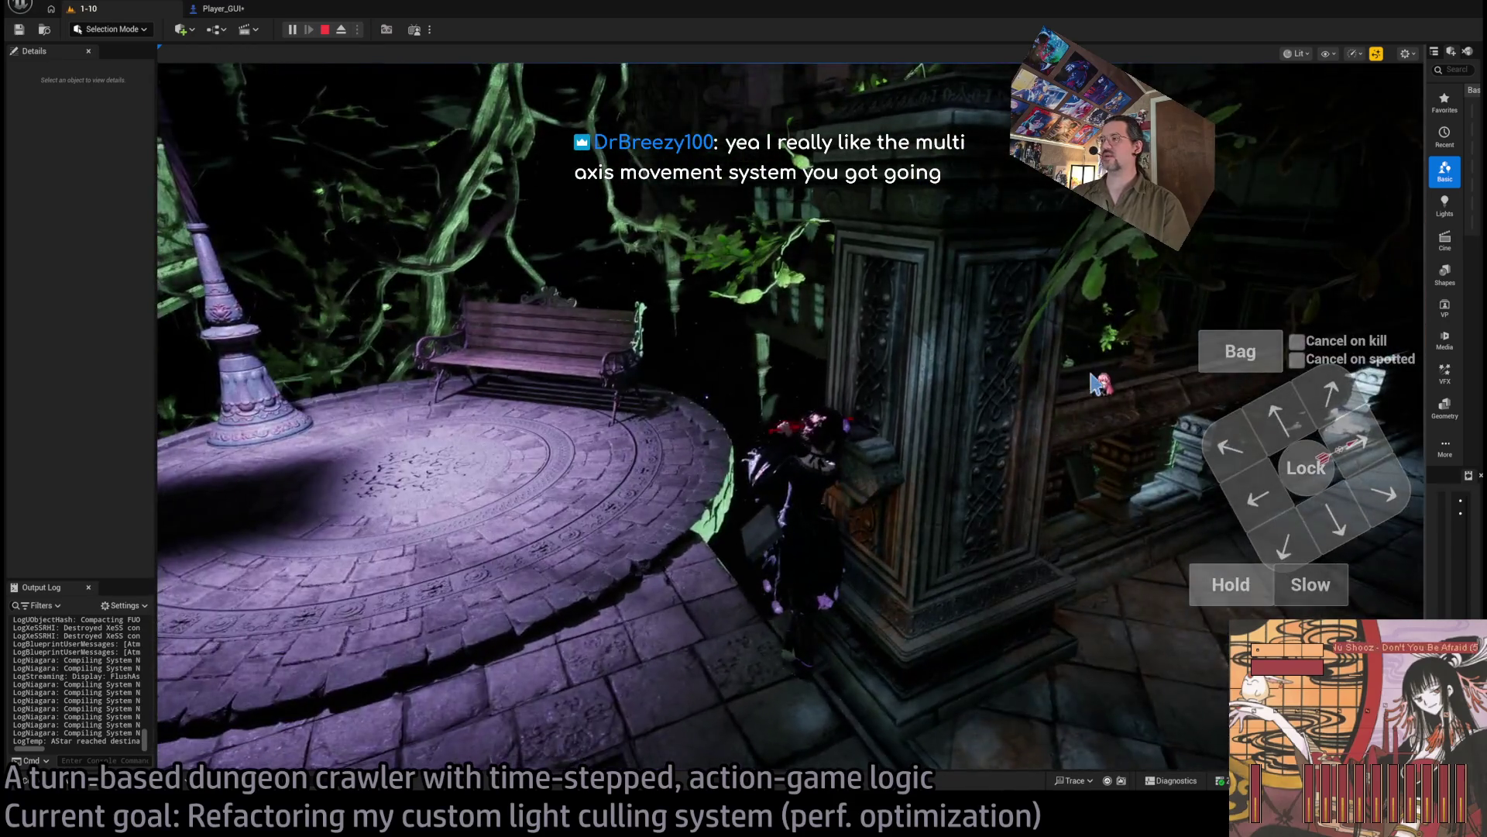
{"action": "left_click", "coordinate": [1386, 493]}
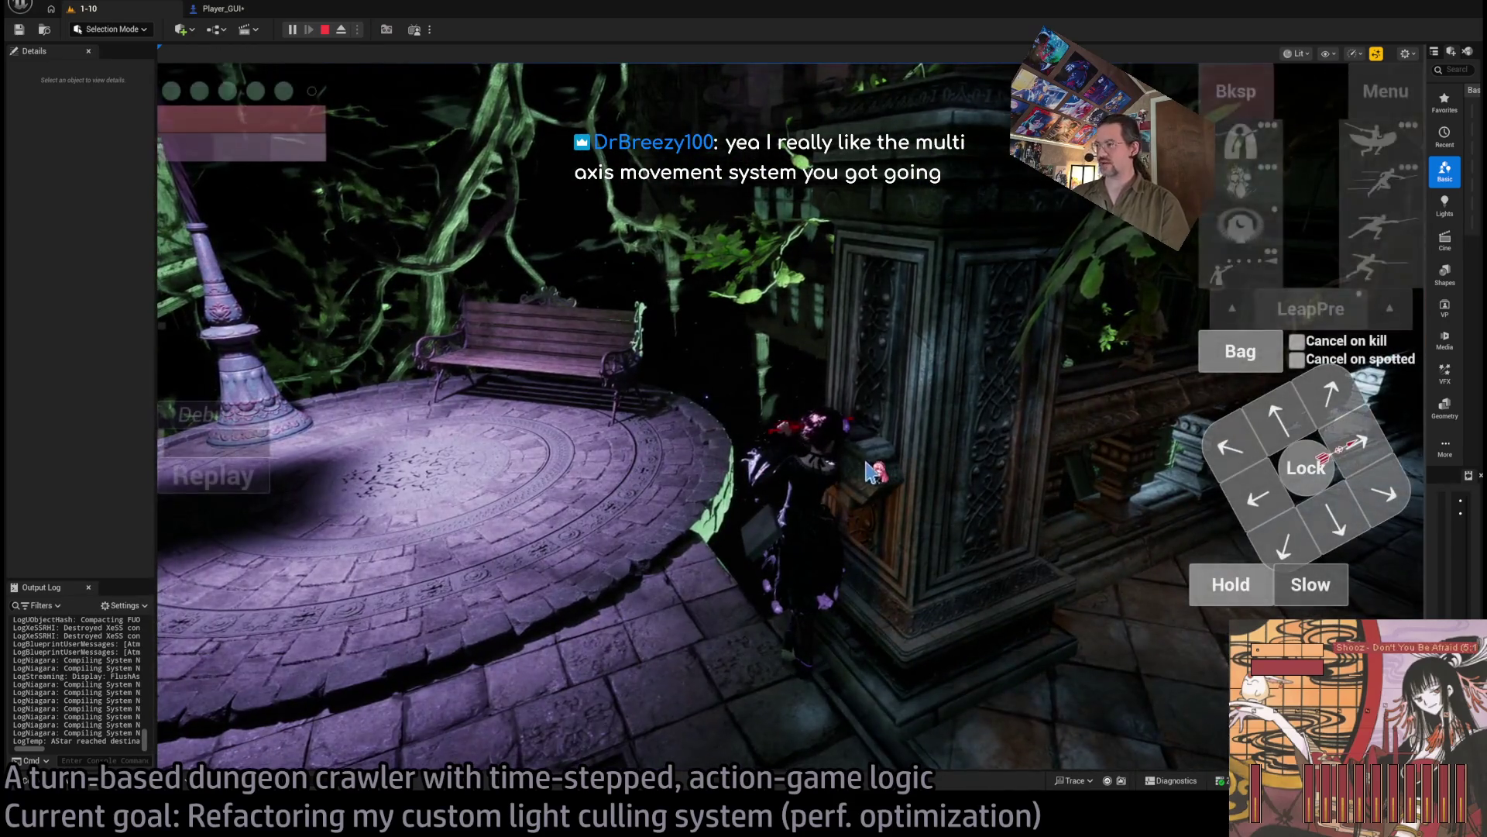
{"action": "left_click", "coordinate": [1385, 492]}
{"action": "left_click", "coordinate": [1348, 483]}
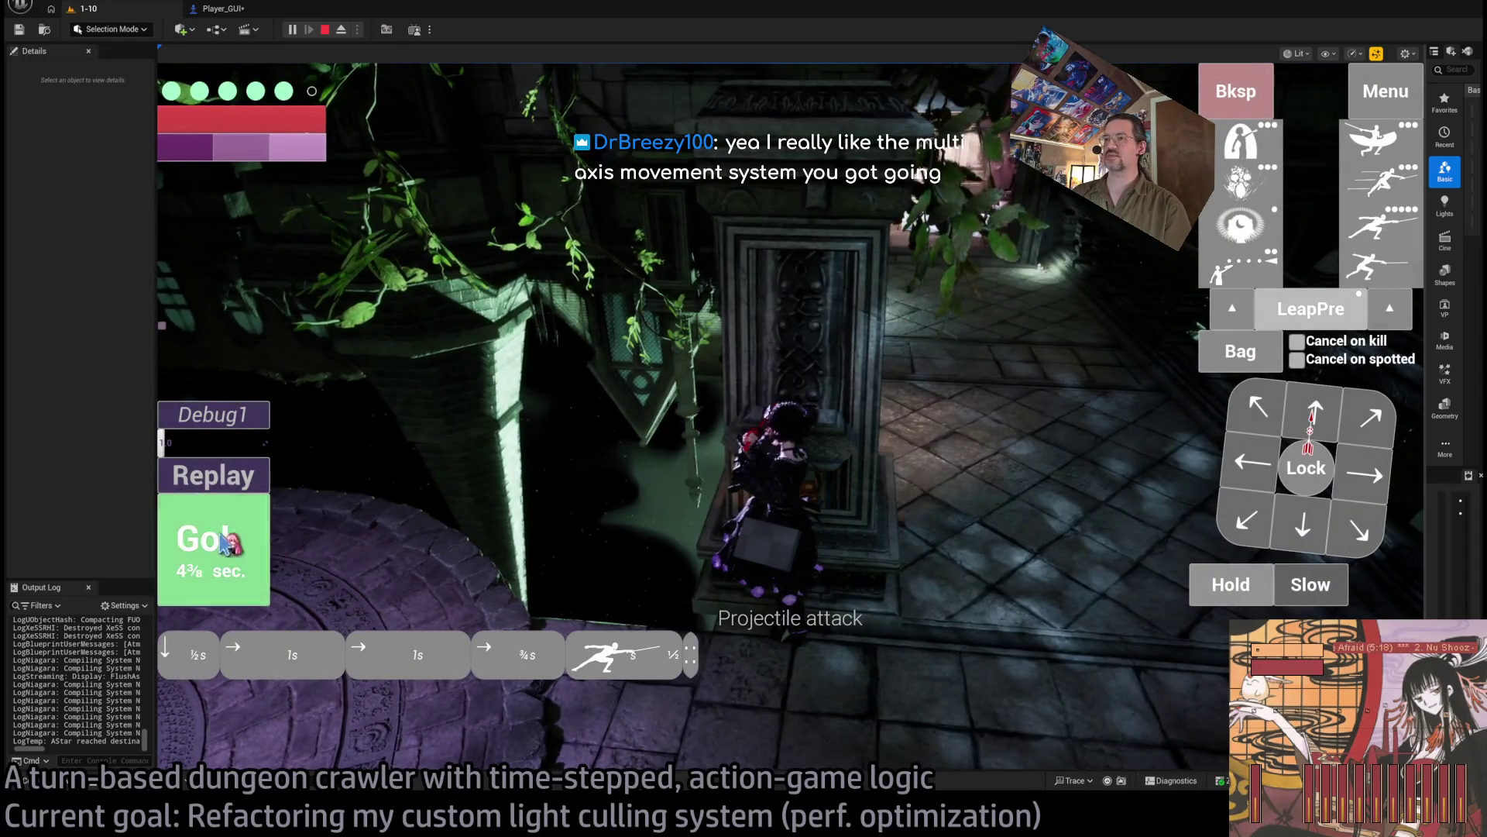
{"action": "left_click", "coordinate": [224, 542]}
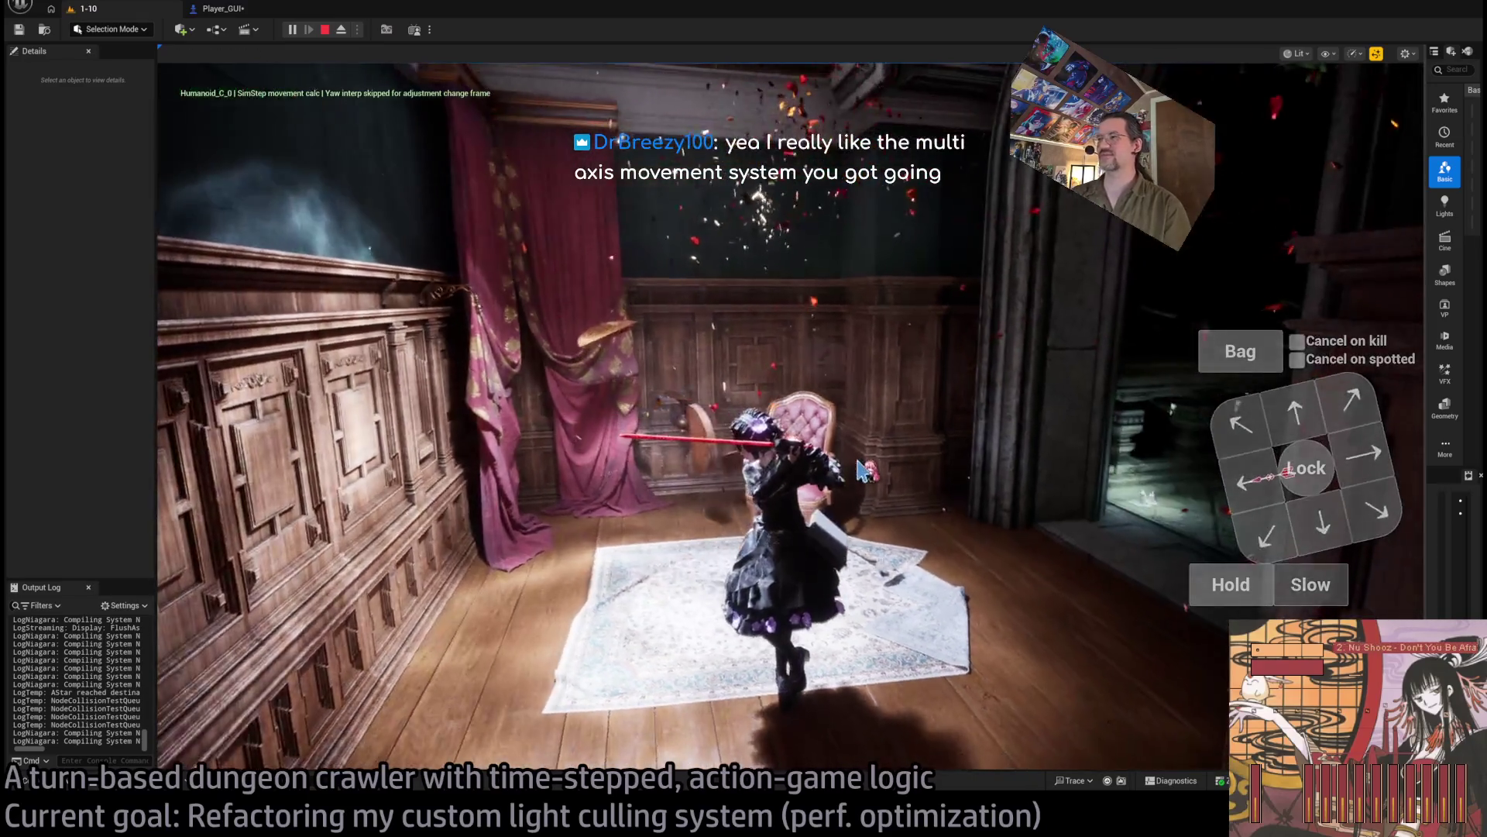
{"action": "left_click", "coordinate": [325, 31]}
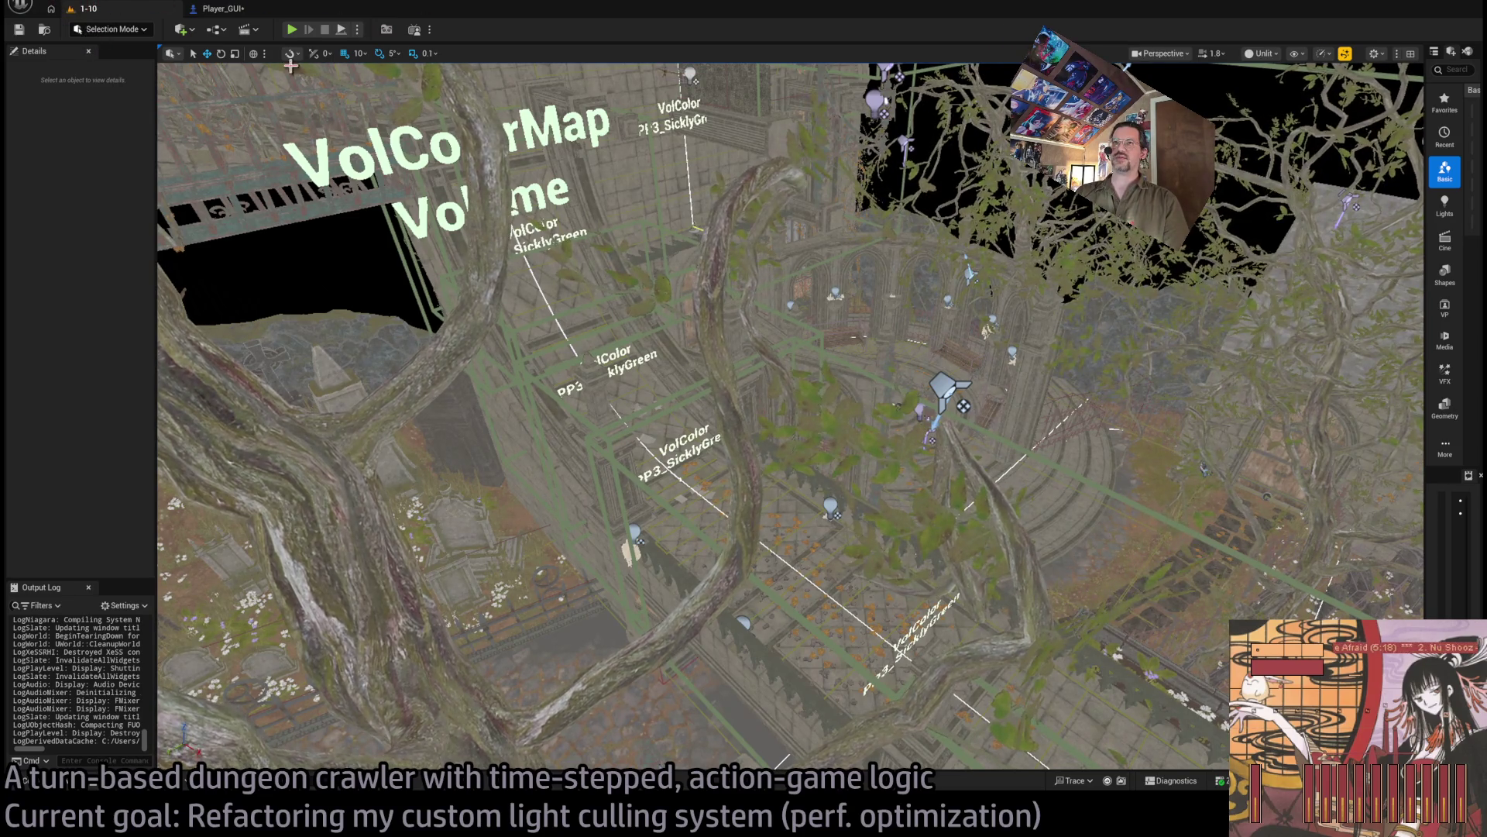
{"action": "left_click", "coordinate": [295, 29]}
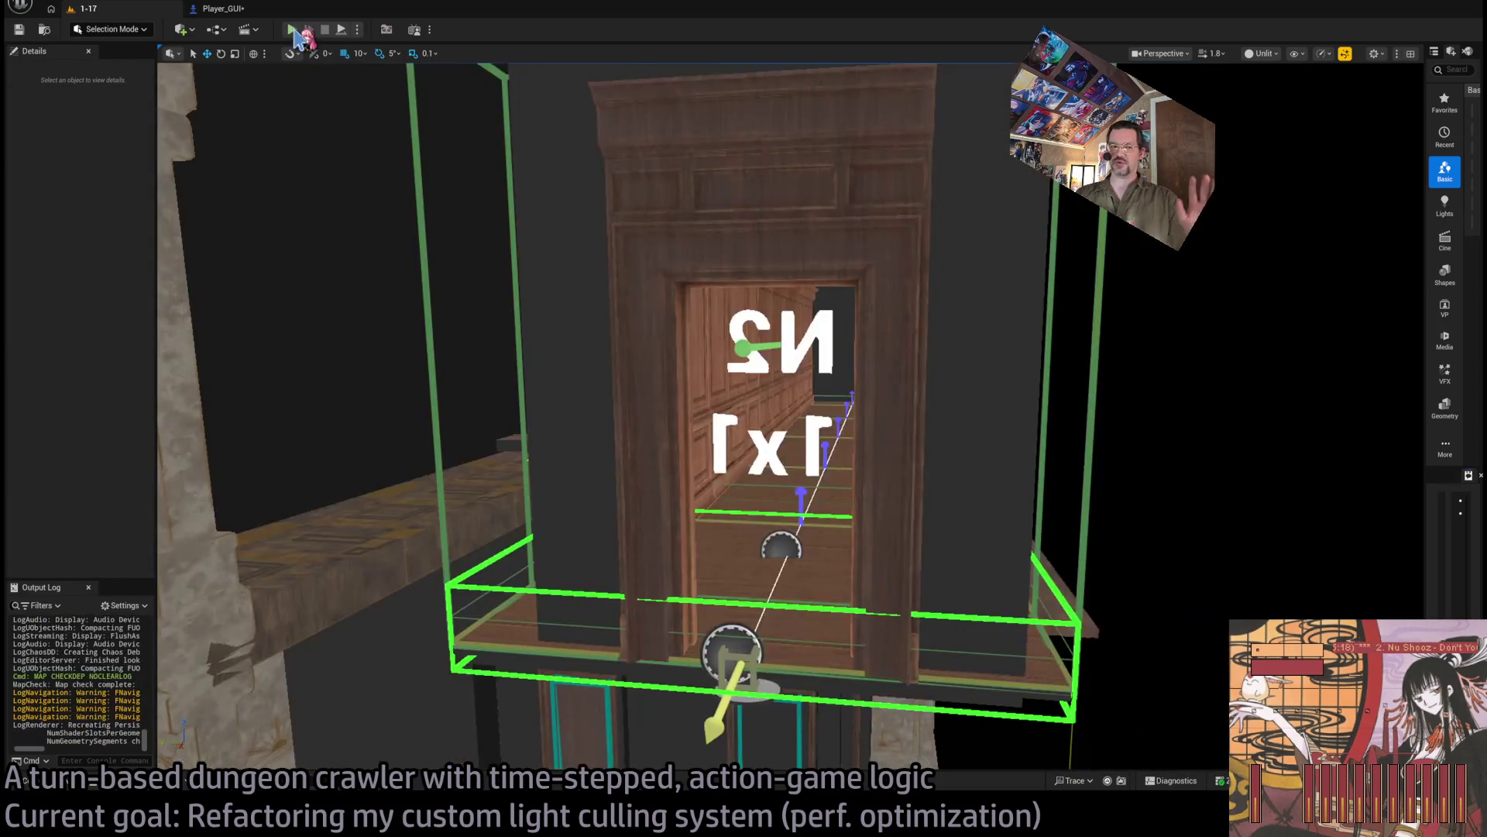
{"action": "left_click", "coordinate": [296, 30]}
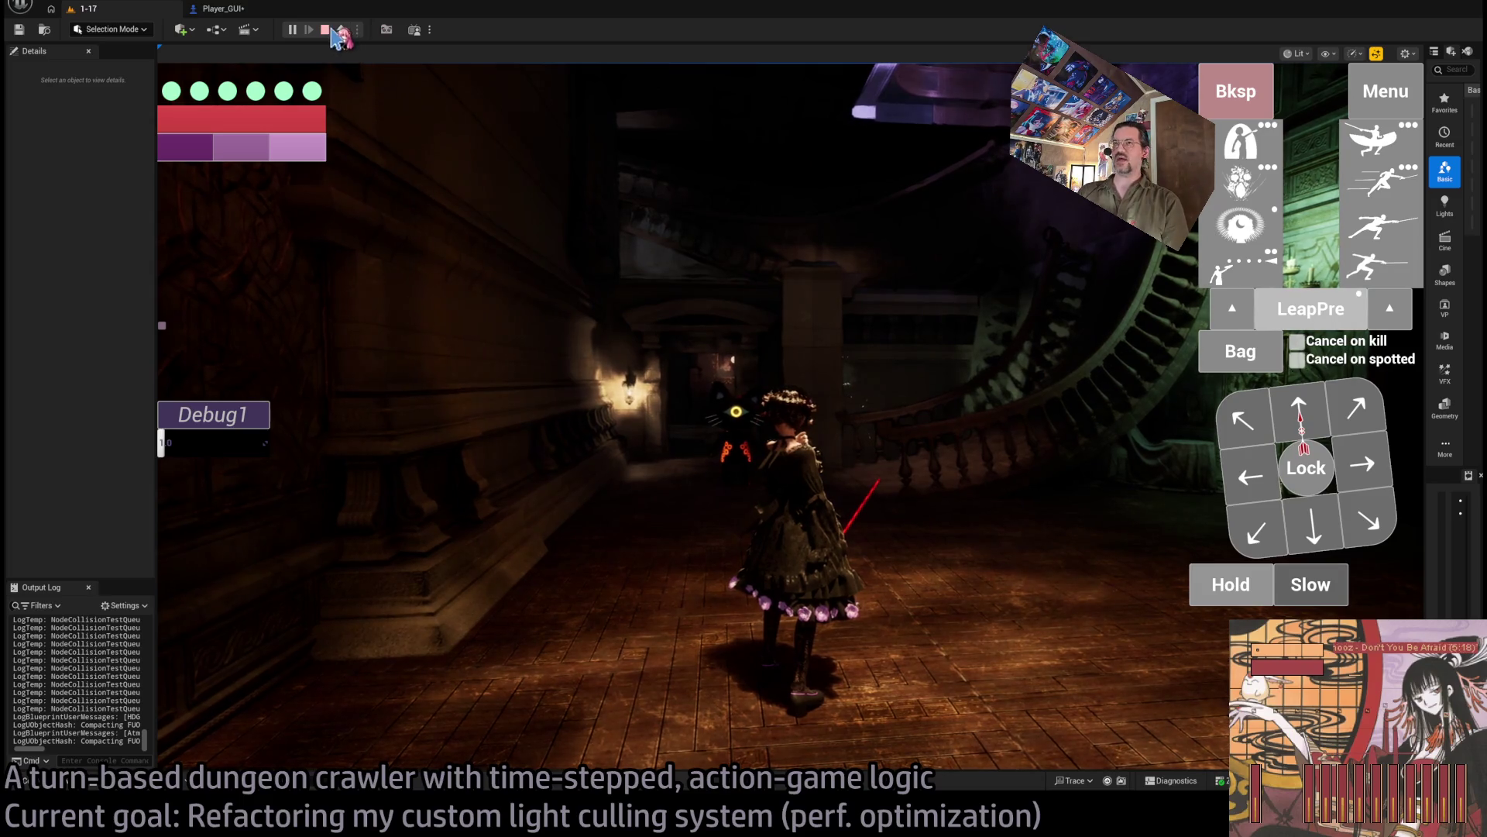
{"action": "left_click_drag", "start_coordinate": [550, 225], "coordinate": [655, 266]}
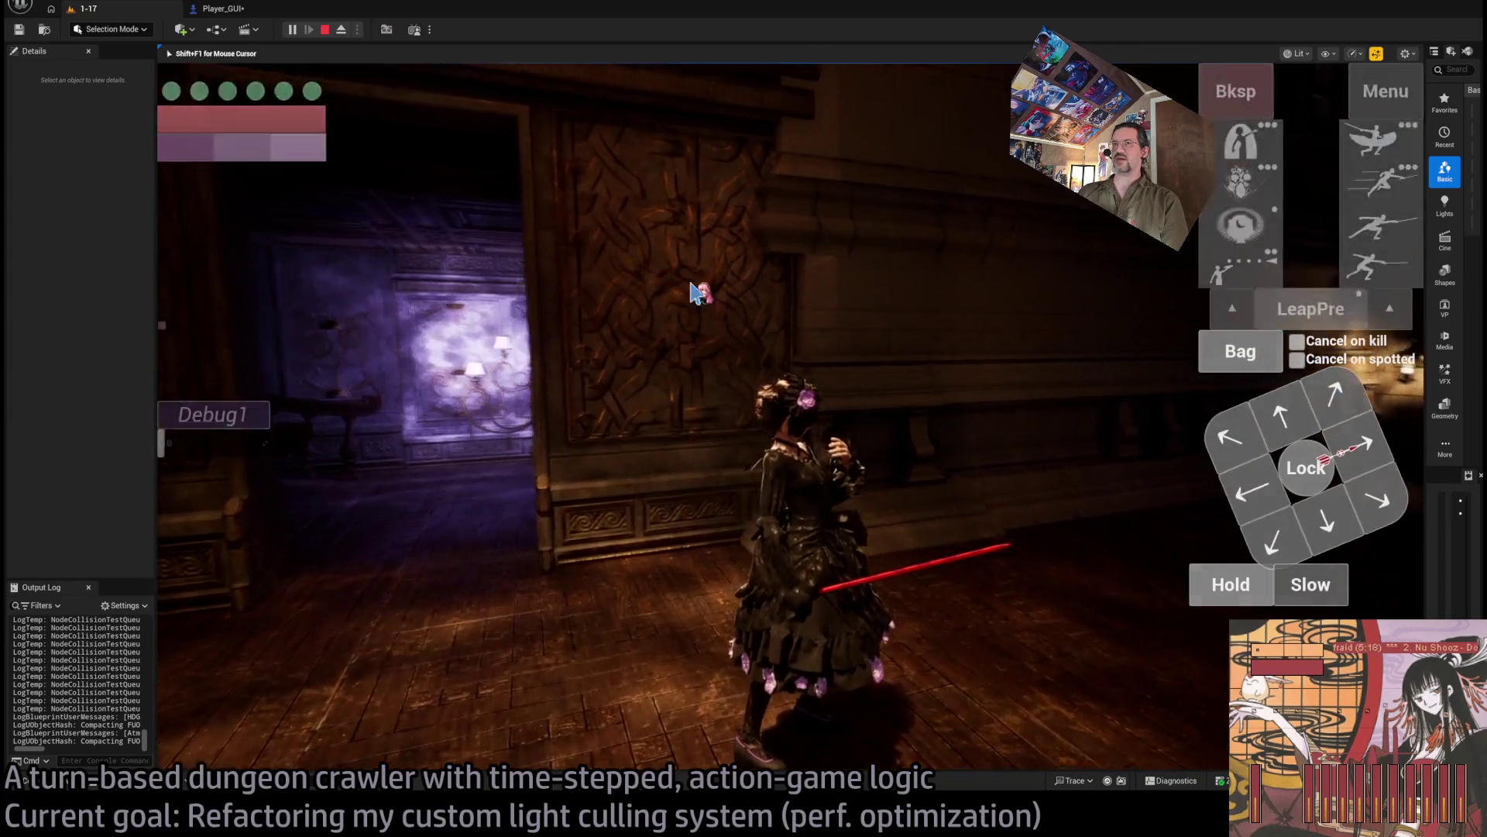
{"action": "key", "text": "shift+F1"}
{"action": "key", "text": "Escape"}
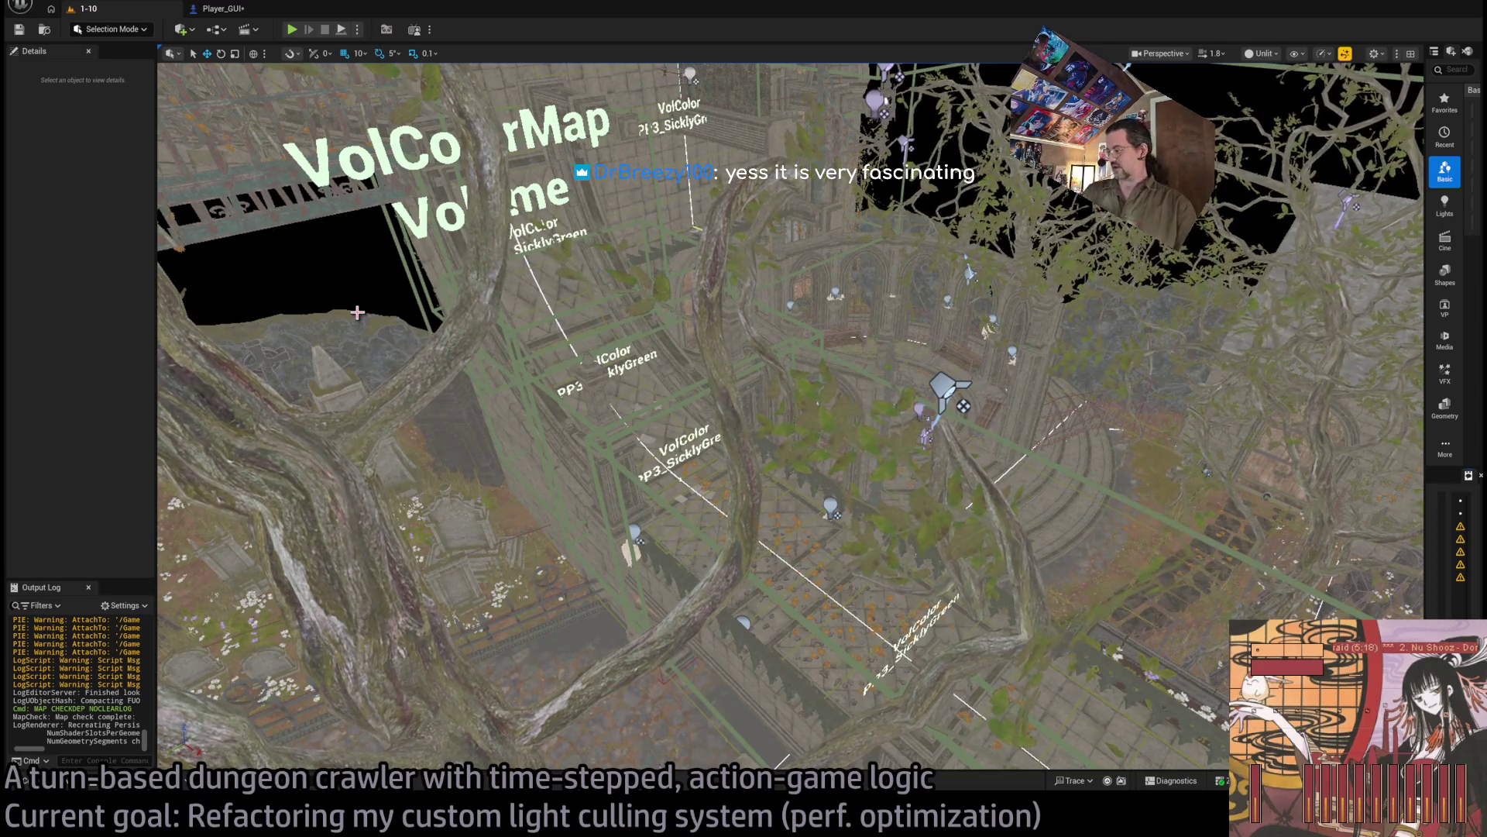
Step: Fly the editor camera toward the big tree arch, lowering camera speed to 0.579
{"action": "mouse_move", "coordinate": [357, 312]}
{"action": "left_mouse_down"}
{"action": "mouse_move", "coordinate": [251, 217]}
{"action": "mouse_move", "coordinate": [933, 341]}
{"action": "left_mouse_up"}
{"action": "scroll", "coordinate": [264, 229], "scroll_direction": "down", "scroll_amount": 3}
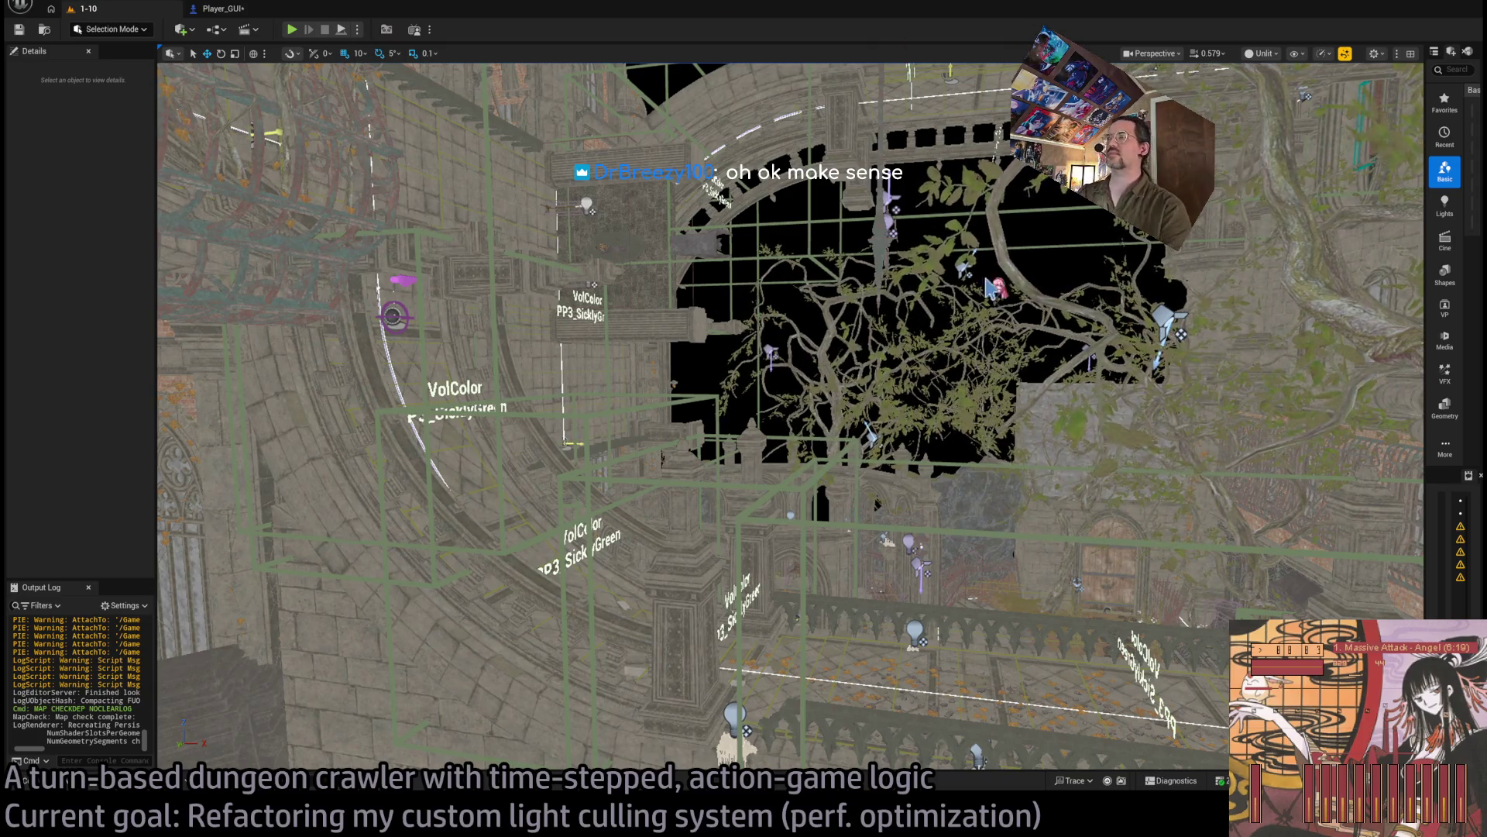
Step: Fly through the arched window around the PP3_SicklyGreen VolColor volumes, then pull back from the arch
{"action": "key", "text": "w"}
{"action": "key", "text": "w"}
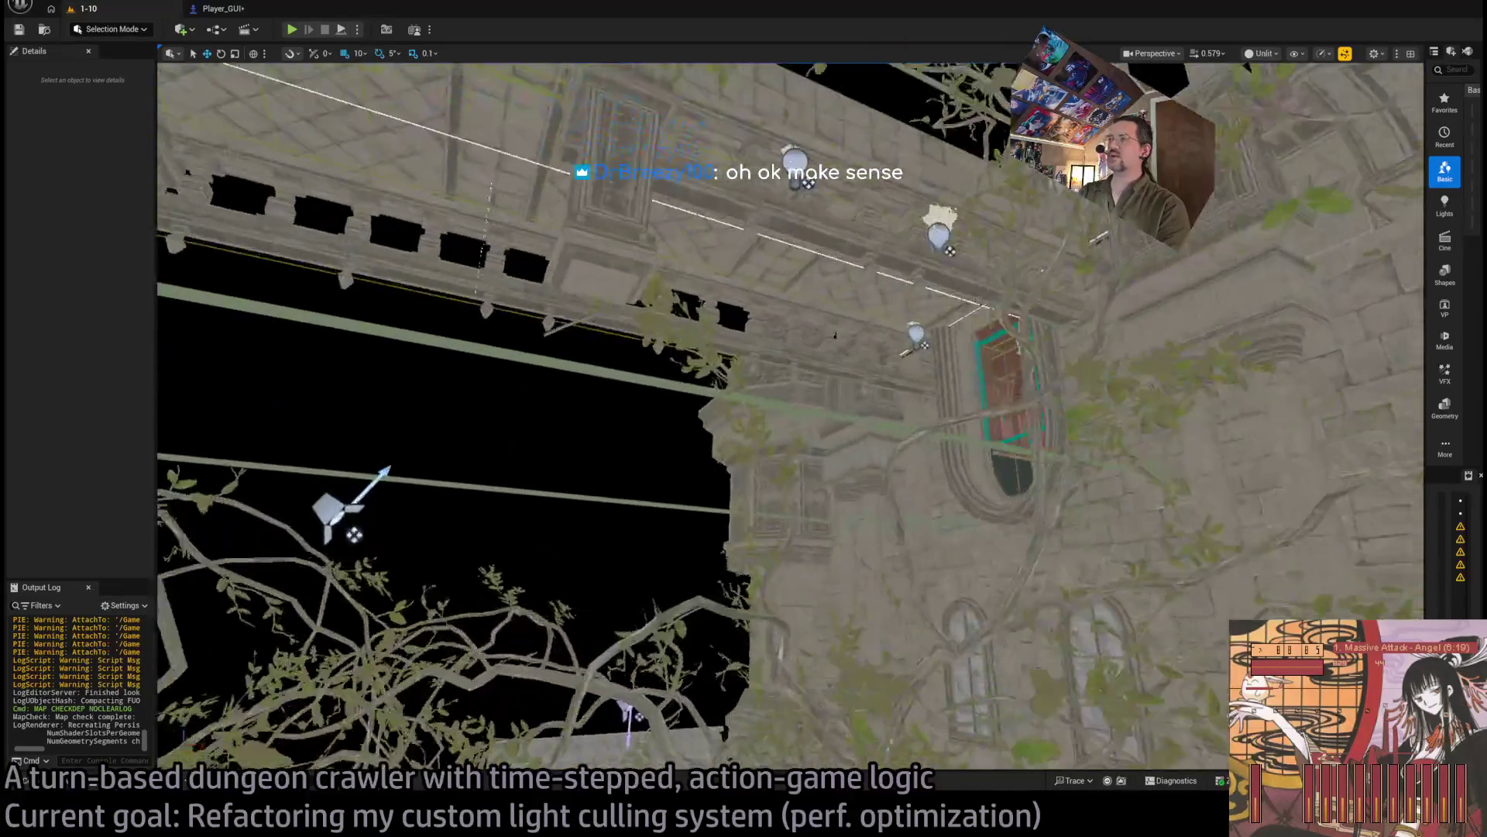
{"action": "key", "text": "w"}
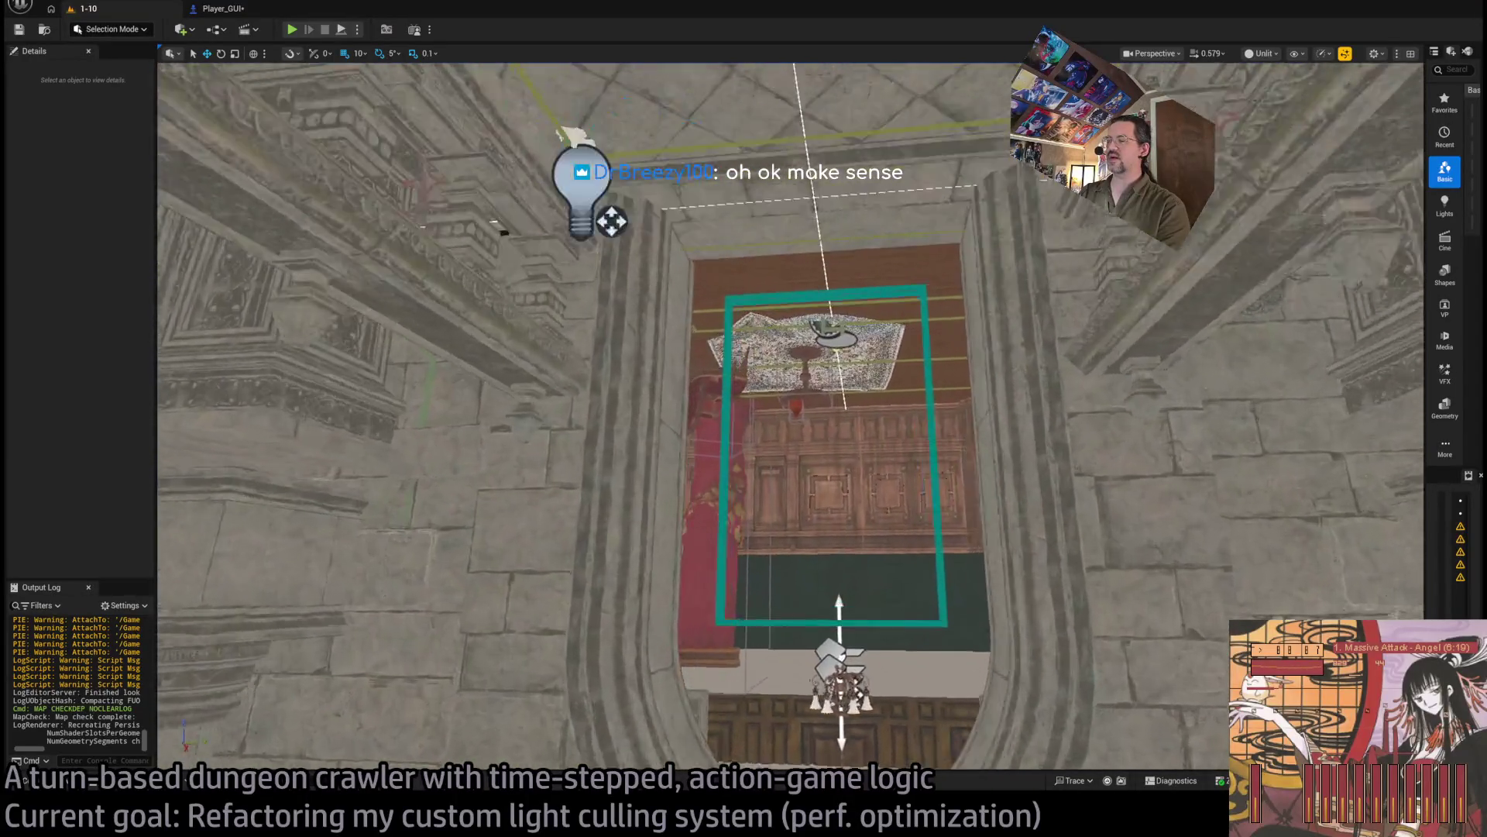
{"action": "key", "text": "w"}
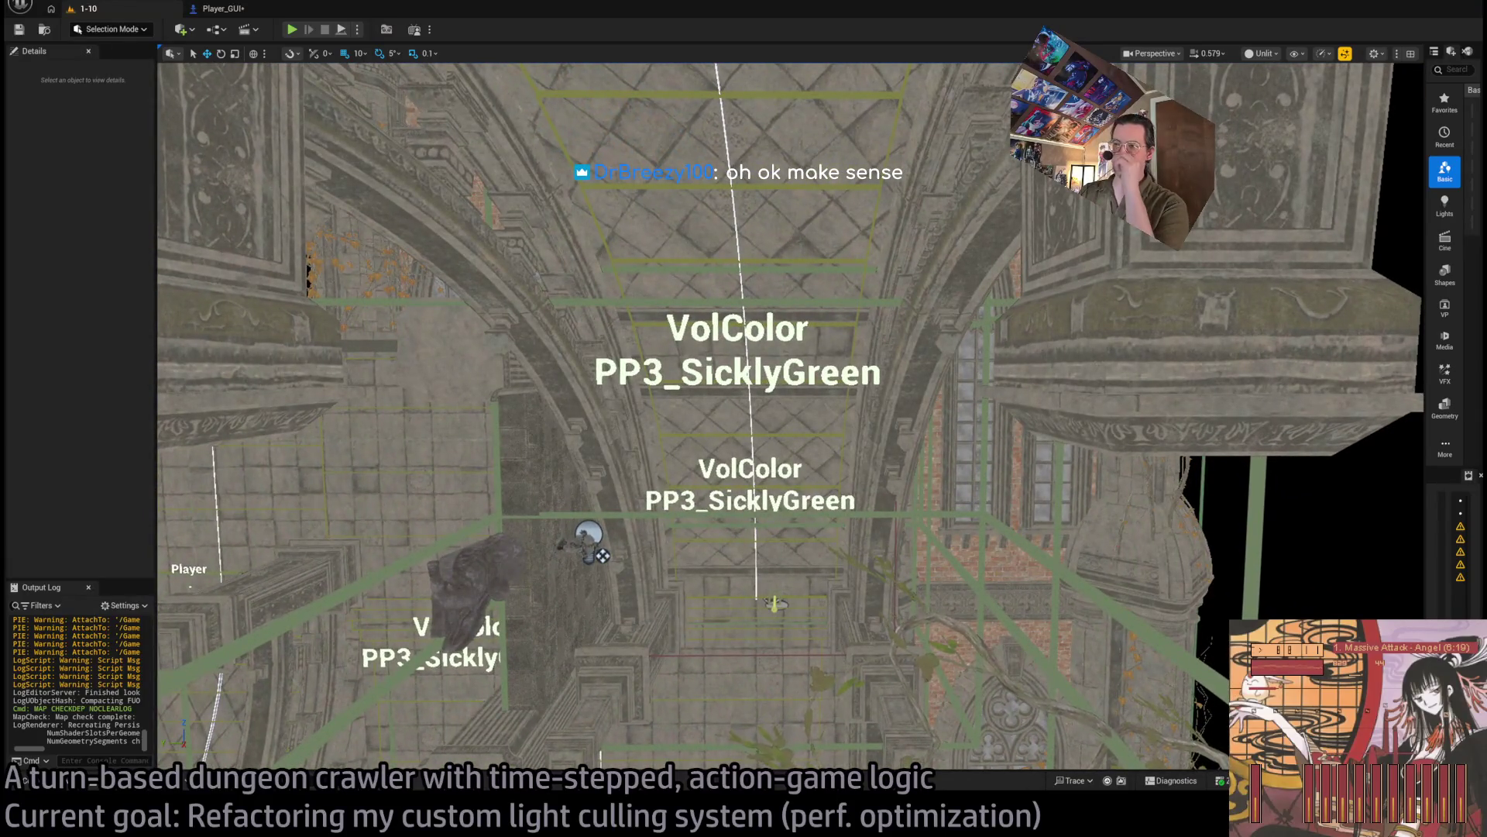
{"action": "key", "text": "s"}
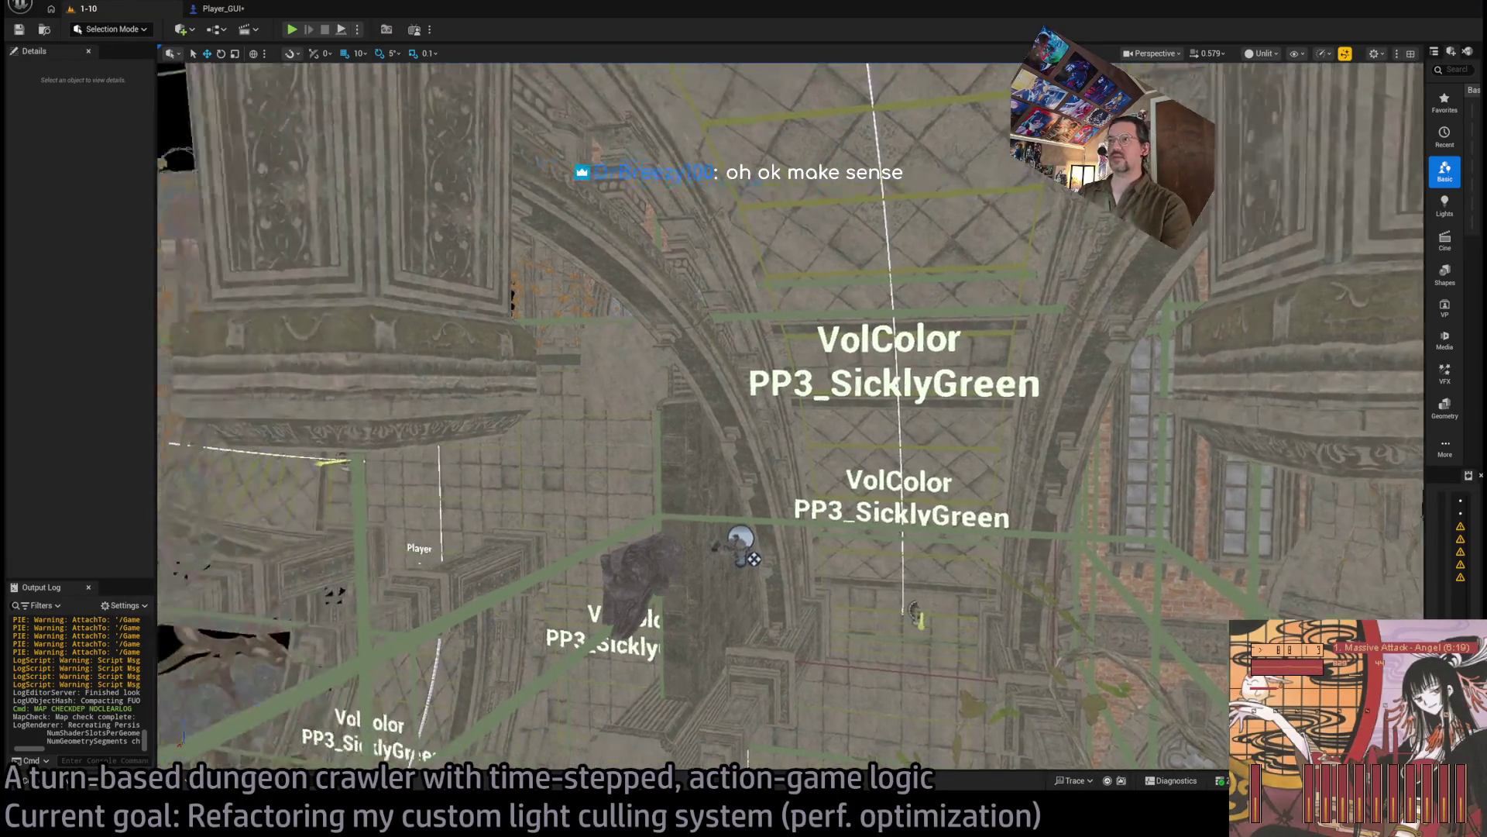
{"action": "key", "text": "d"}
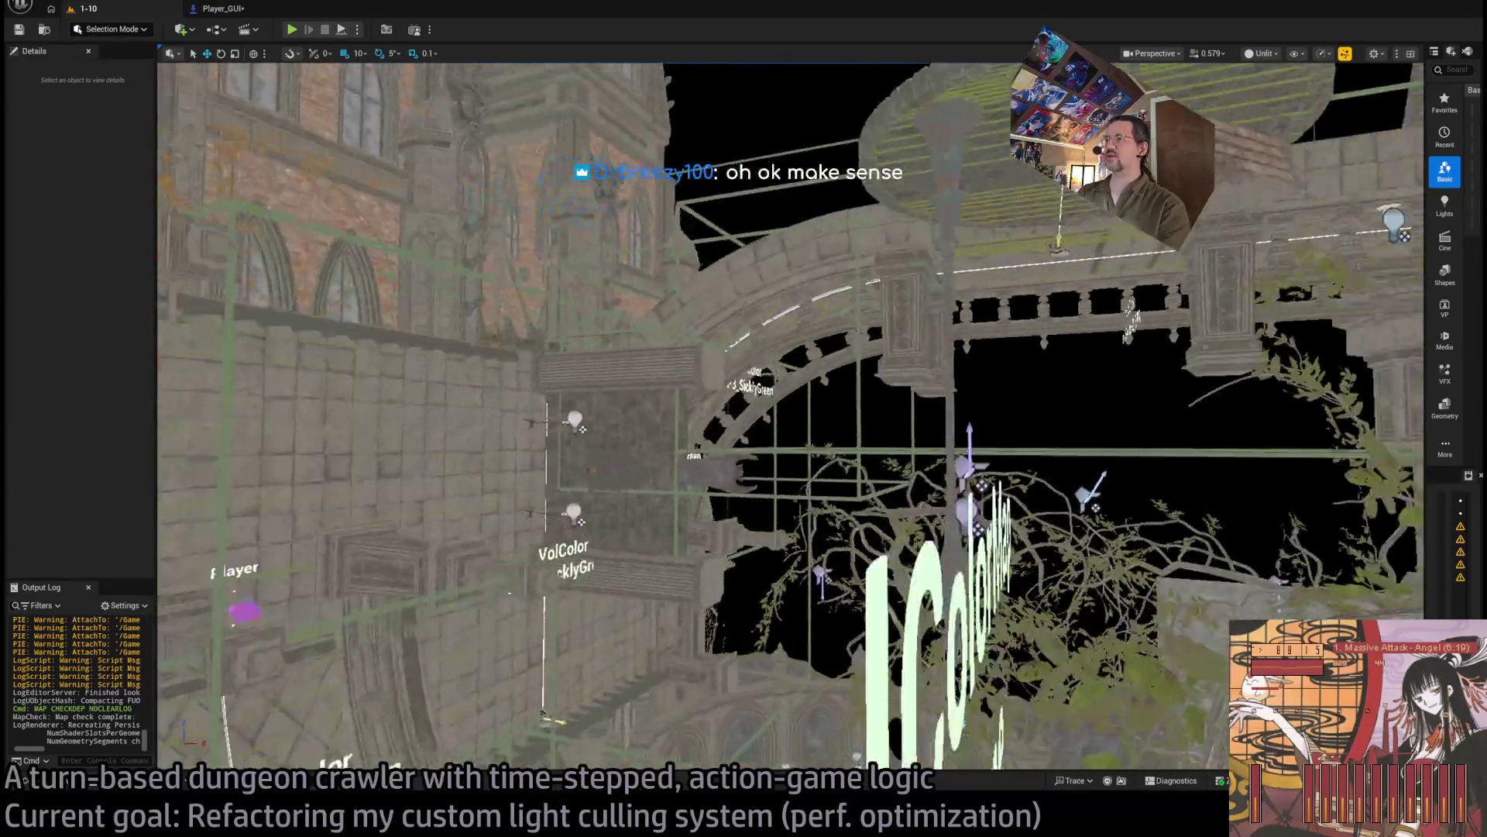
{"action": "key", "text": "s"}
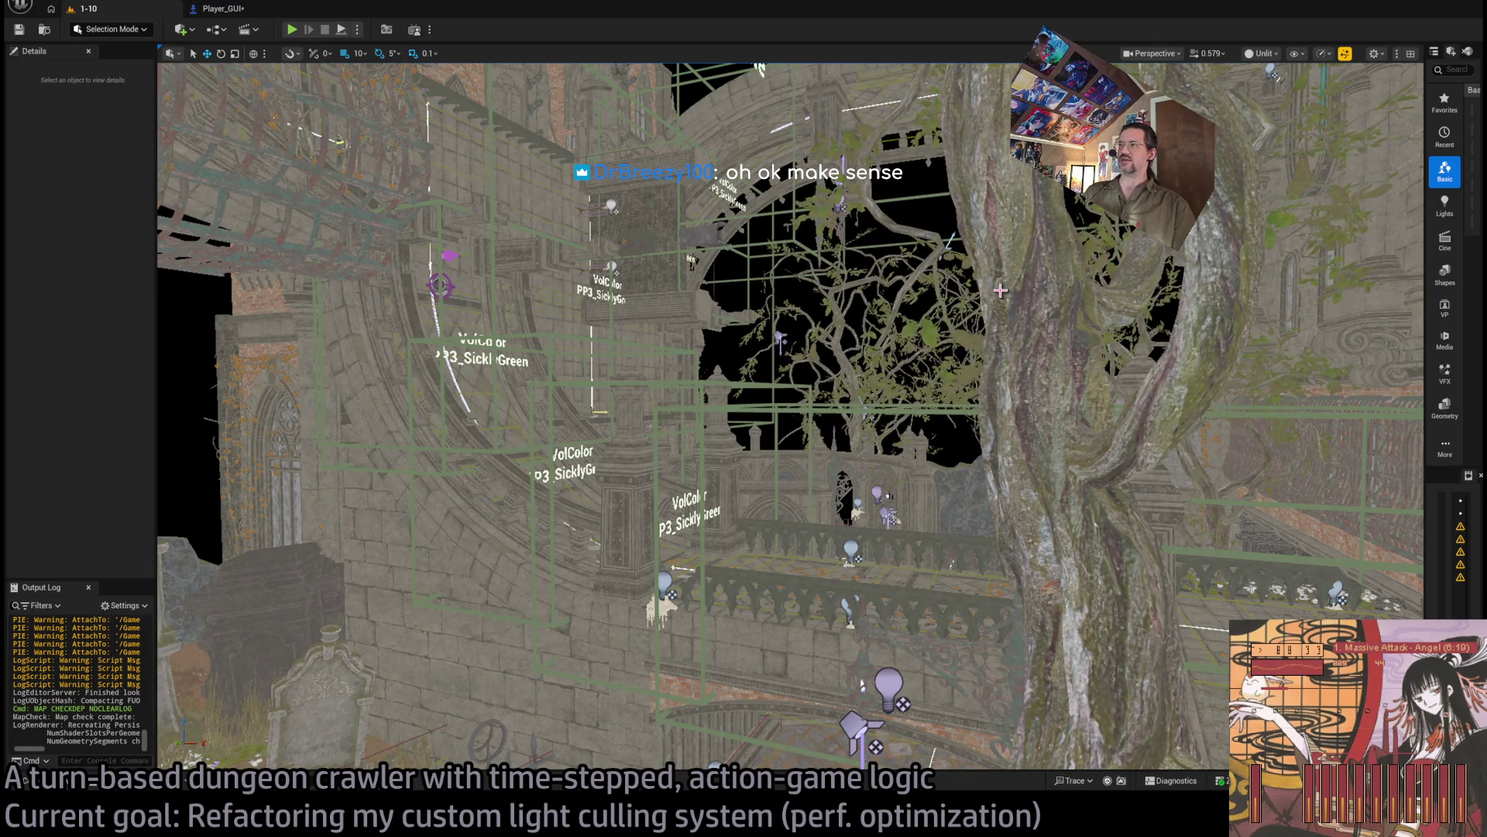
Step: Adjust the camera with the scroll wheel and launch a playtest of level 1-10
{"action": "scroll", "coordinate": [1000, 291], "scroll_direction": "up", "scroll_amount": 5}
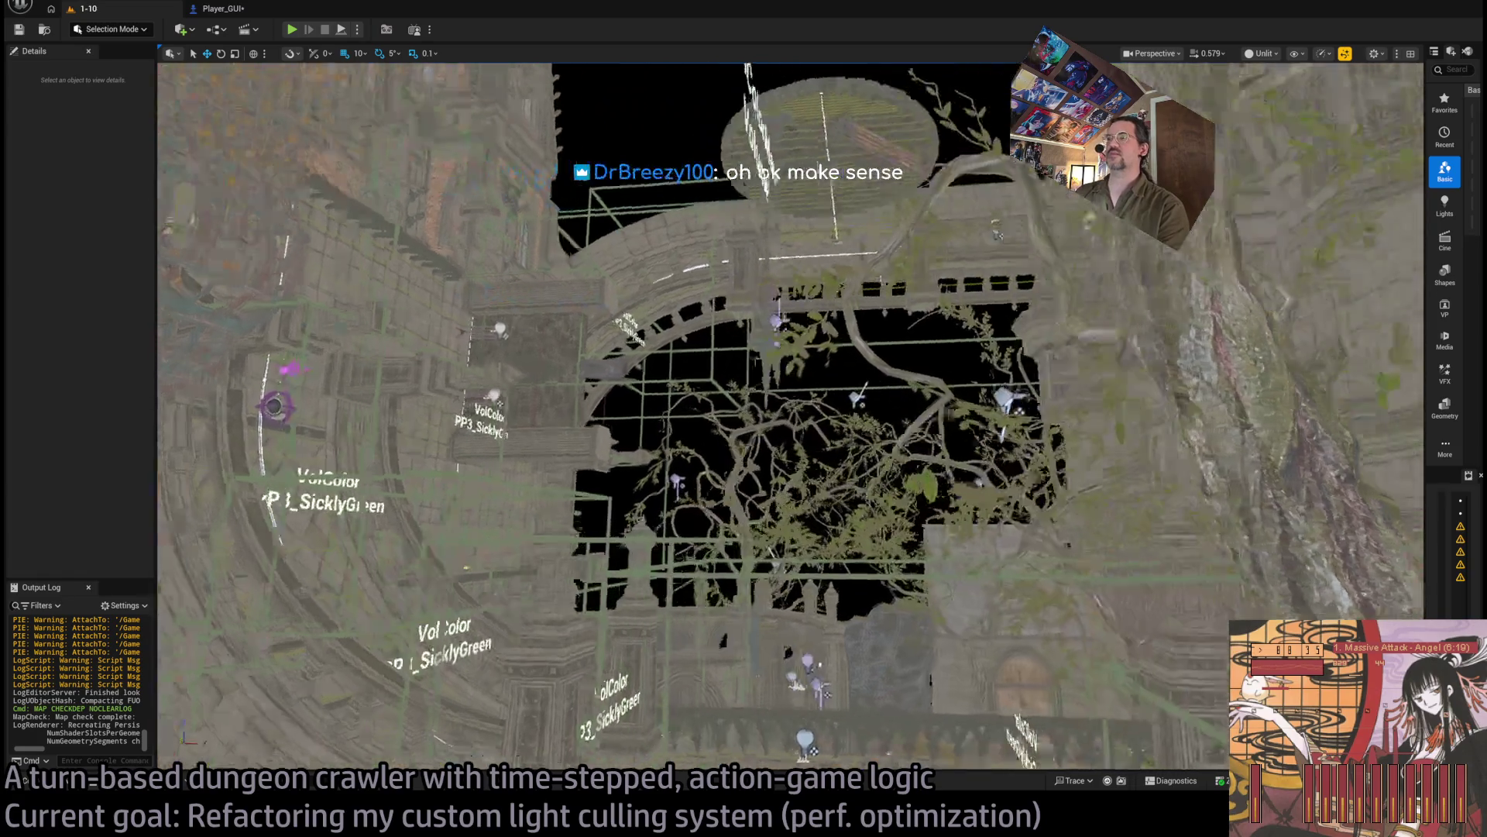
{"action": "scroll", "coordinate": [900, 316], "scroll_direction": "up", "scroll_amount": 5}
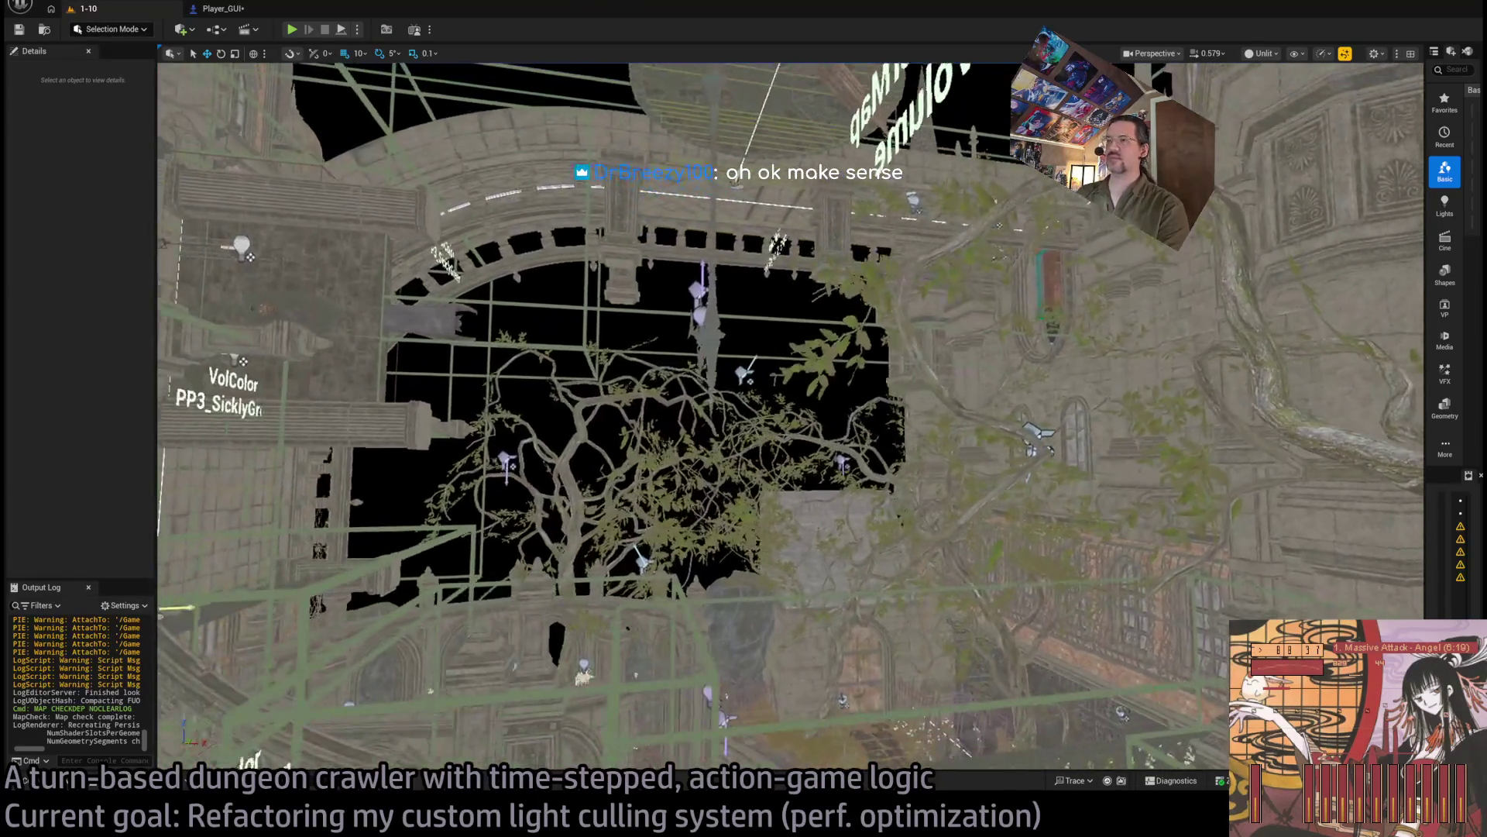
{"action": "scroll", "coordinate": [900, 315], "scroll_direction": "down", "scroll_amount": 5}
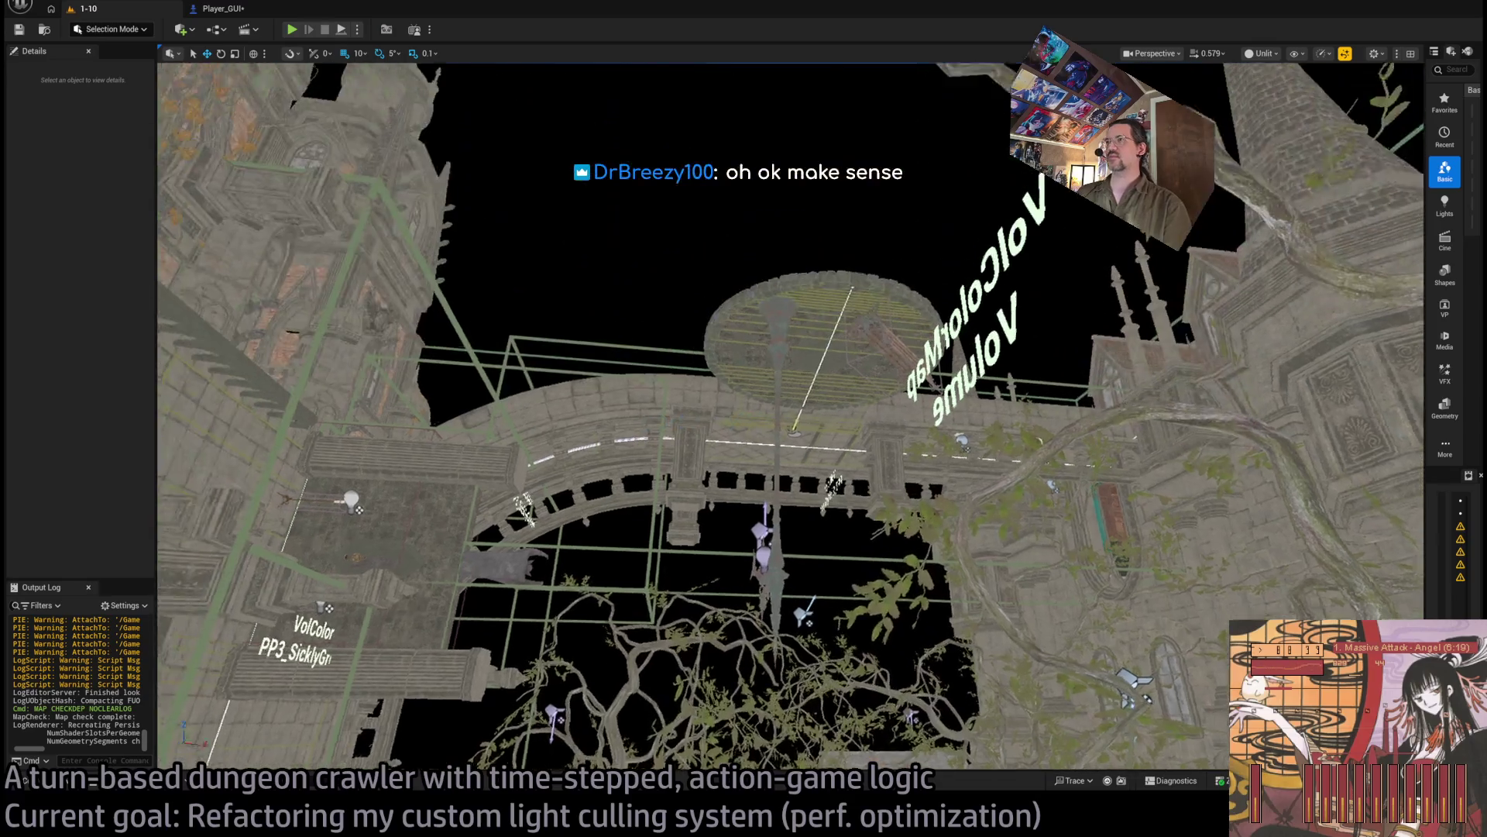
{"action": "scroll", "coordinate": [790, 416], "scroll_direction": "up", "scroll_amount": 5}
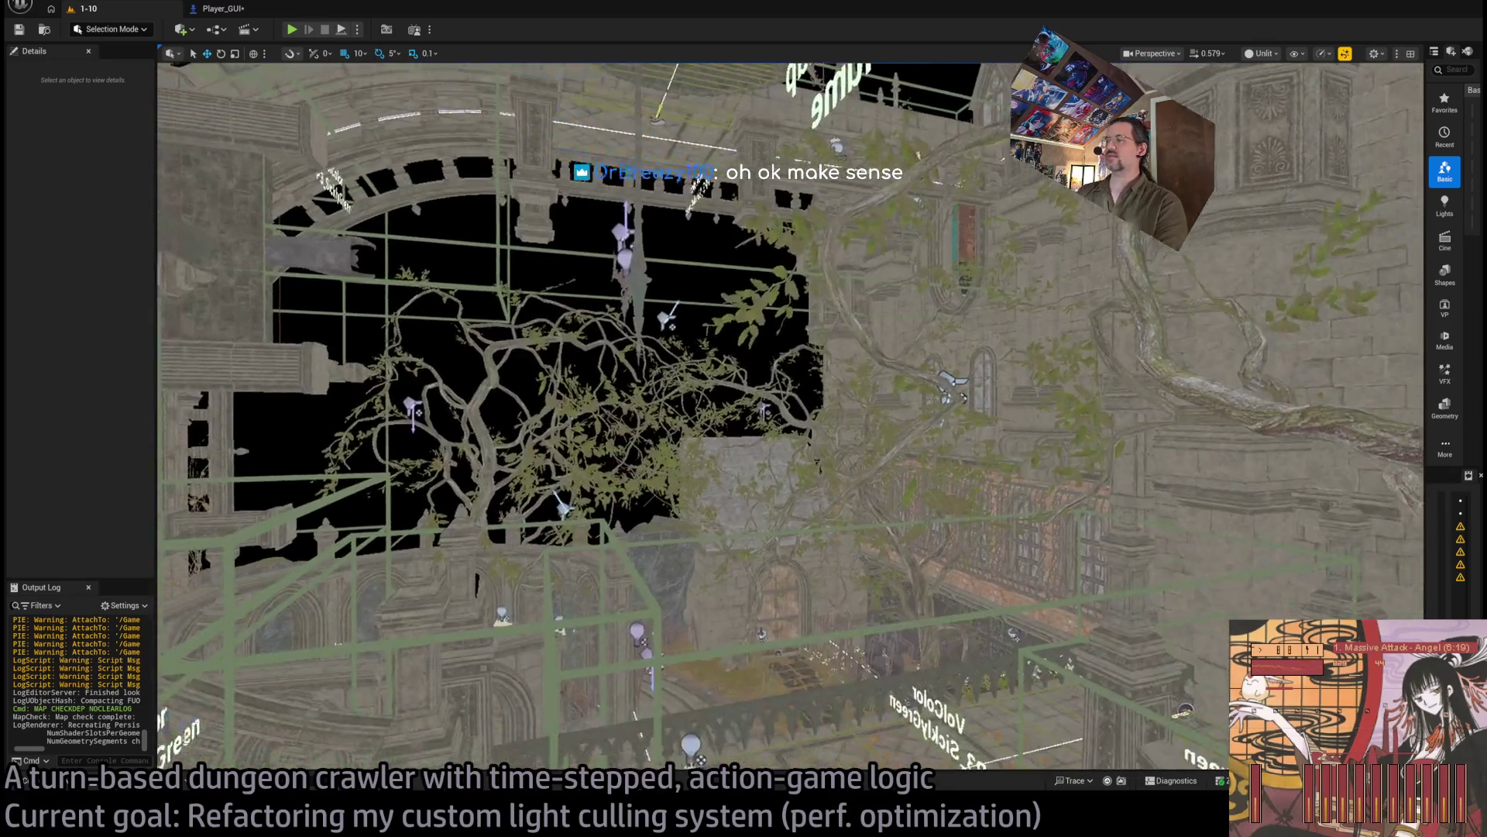
{"action": "scroll", "coordinate": [790, 416], "scroll_direction": "up", "scroll_amount": 5}
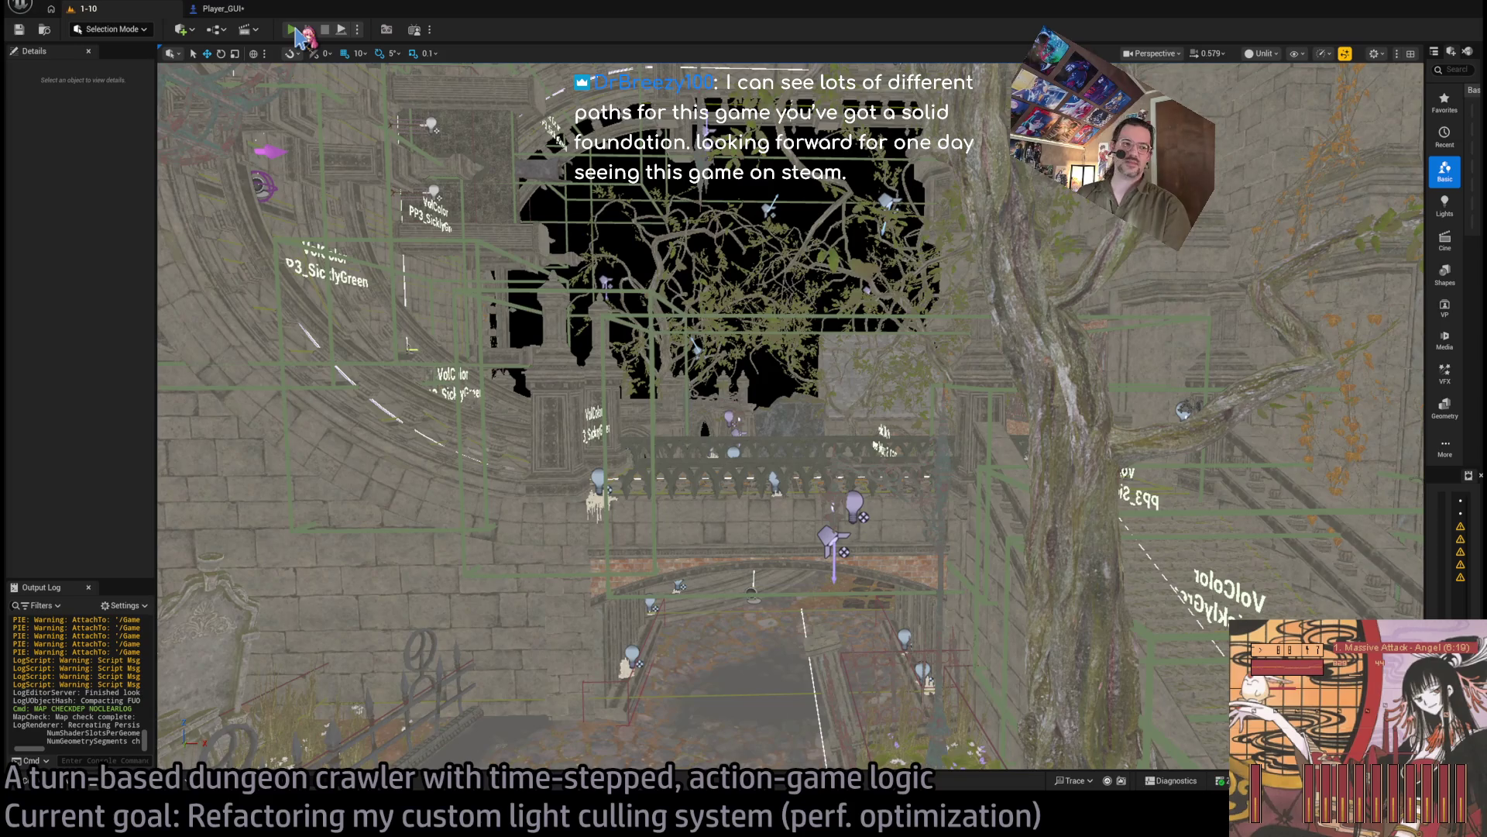
{"action": "left_click", "coordinate": [294, 31]}
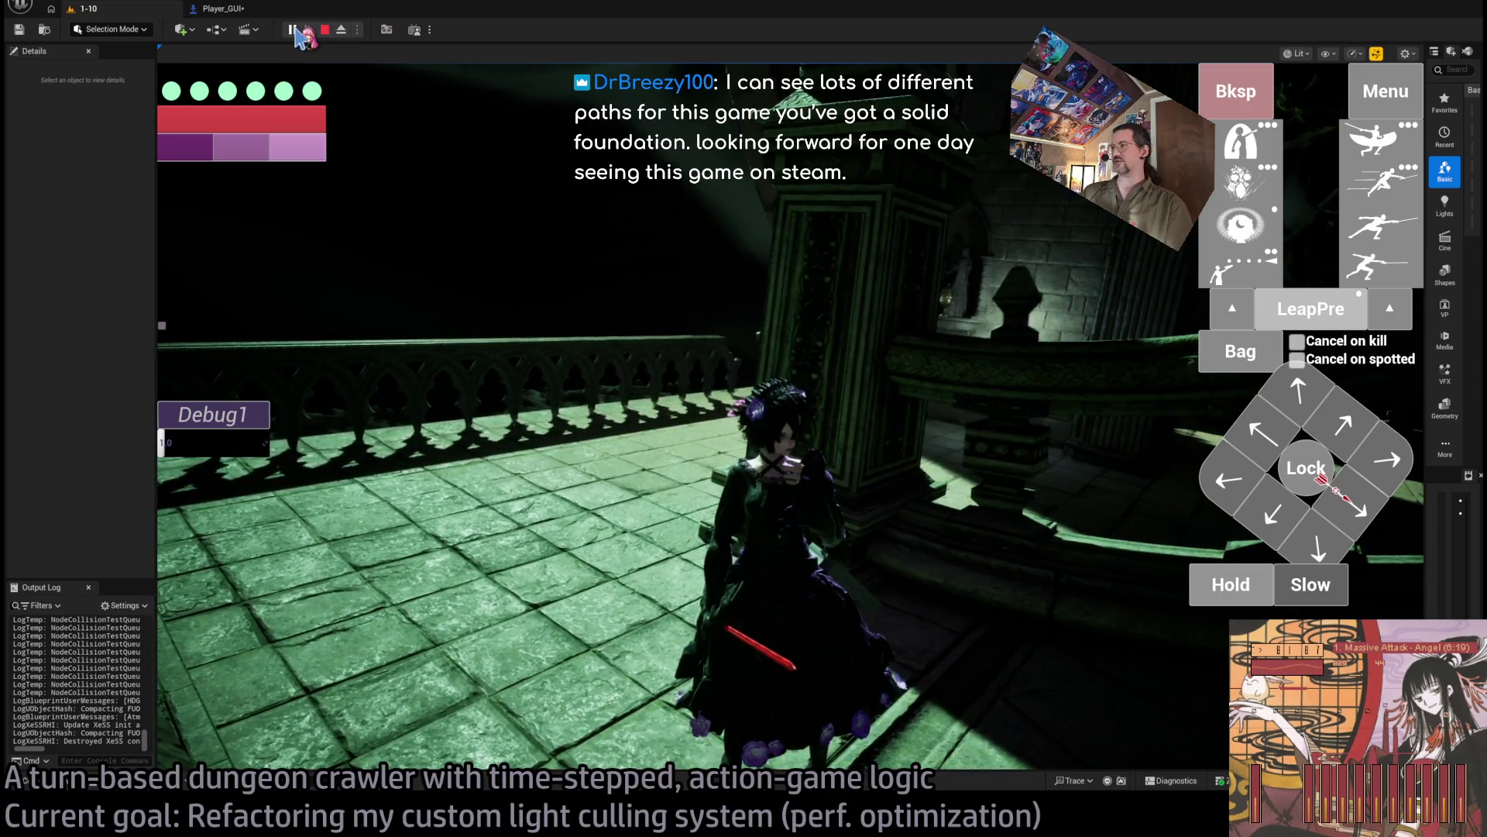
Step: Queue a diagonal and several downward moves, let them play out, then stop the playtest
{"action": "left_click", "coordinate": [1344, 512]}
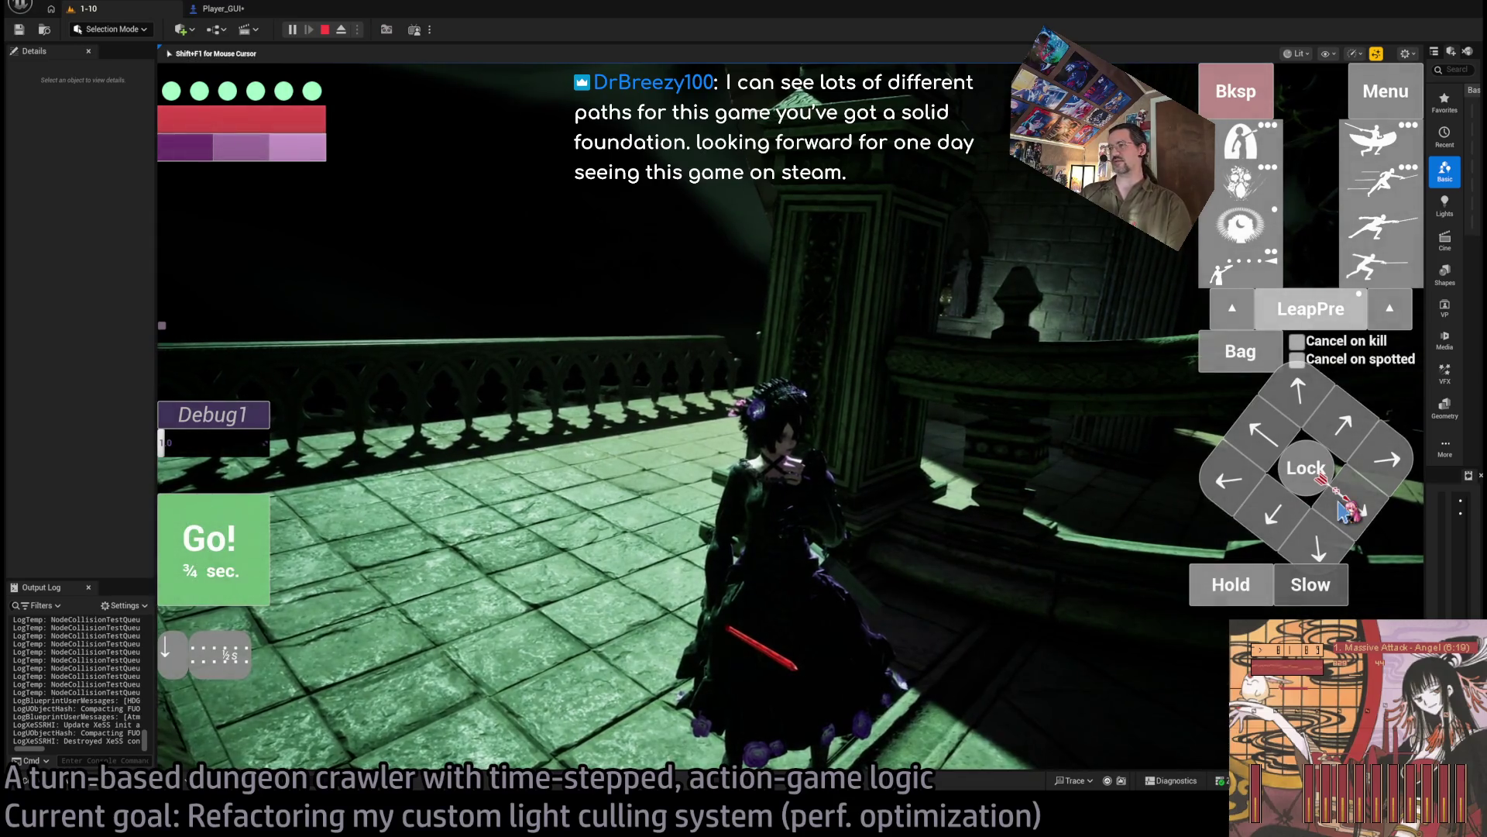
{"action": "left_click", "coordinate": [1318, 549]}
{"action": "left_click", "coordinate": [247, 538]}
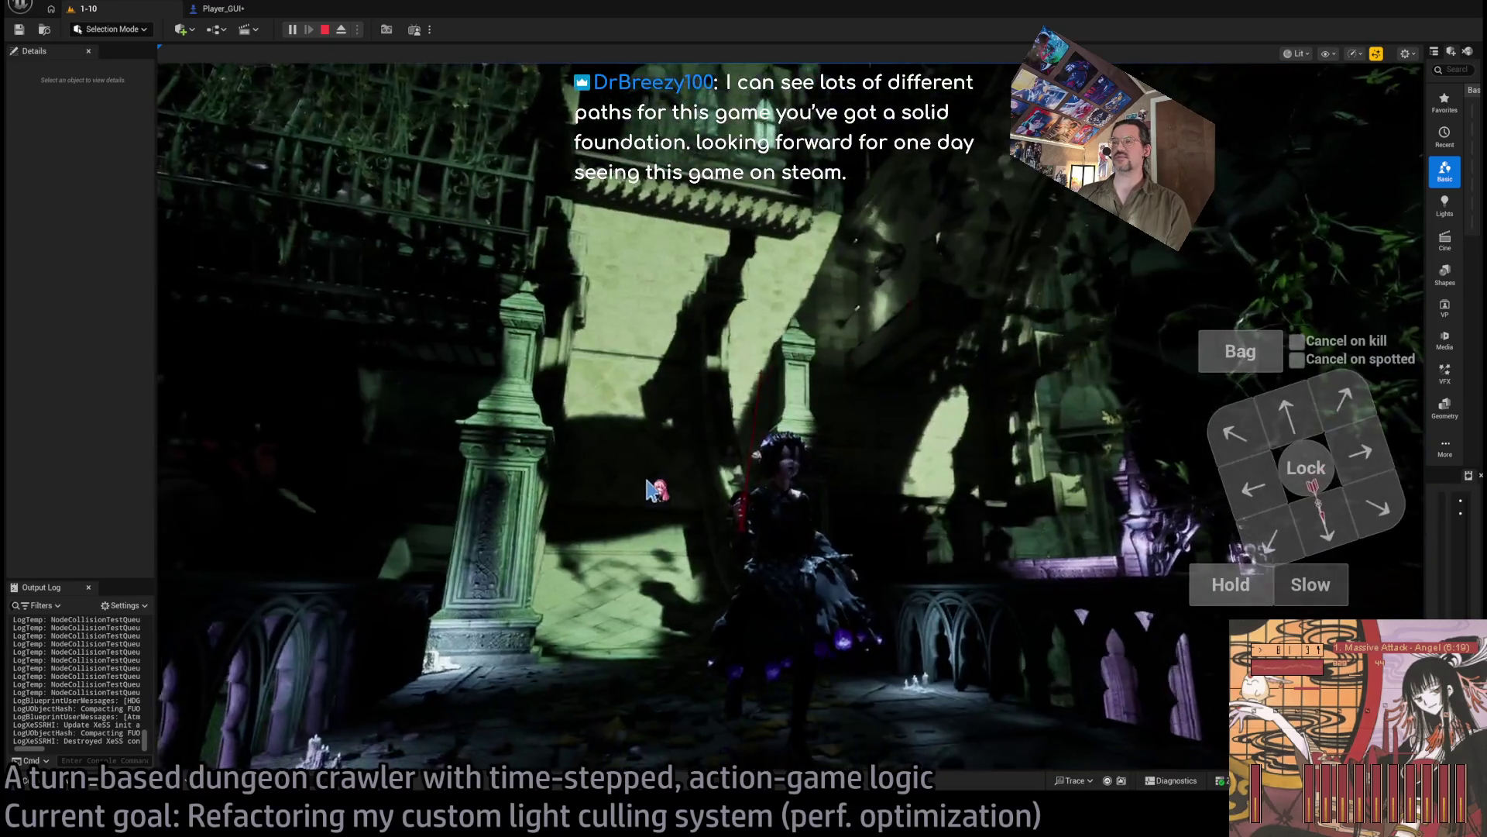
{"action": "left_click", "coordinate": [649, 490]}
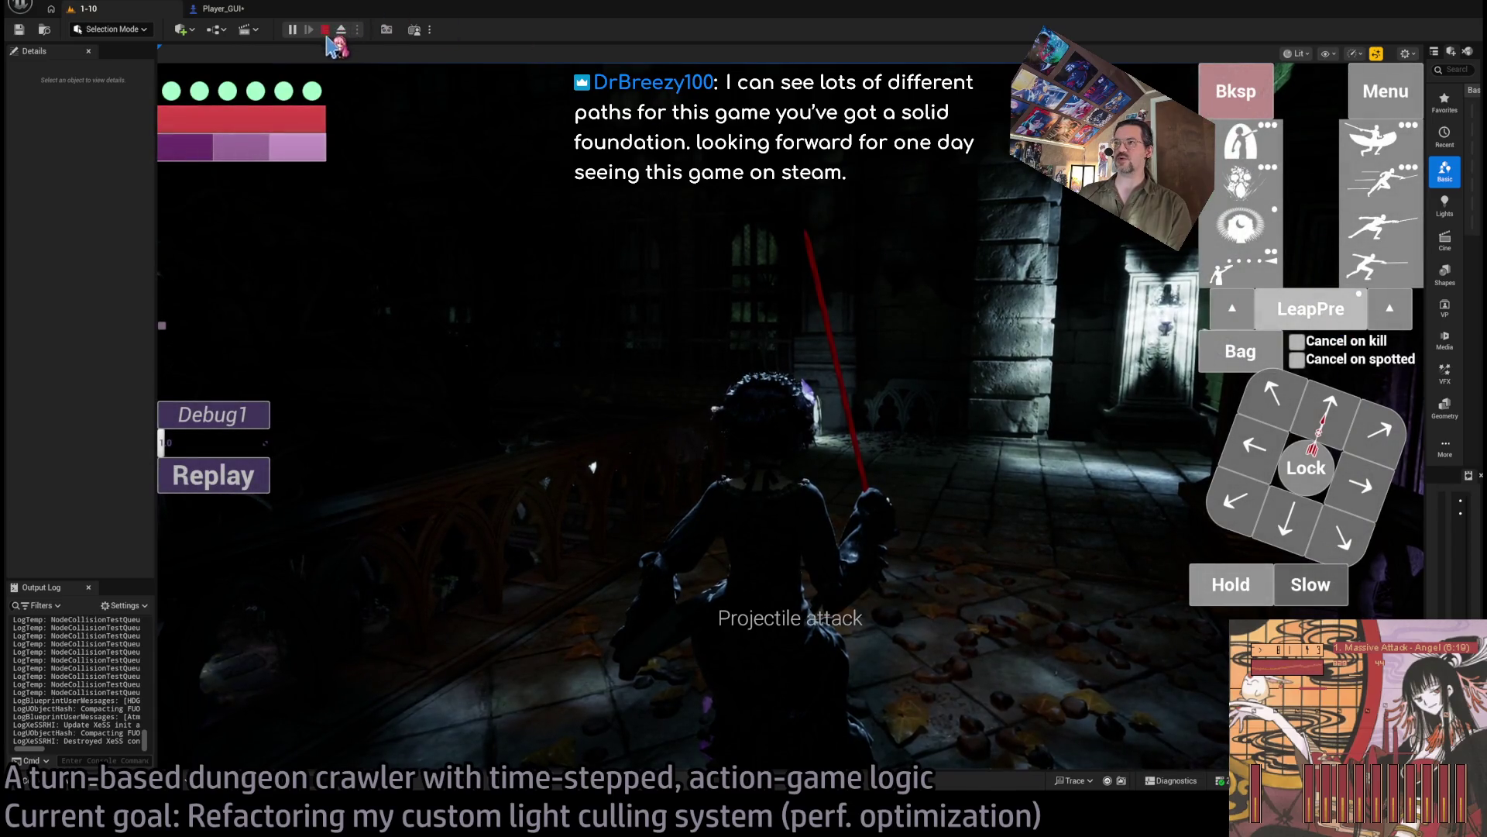
{"action": "left_click", "coordinate": [325, 29]}
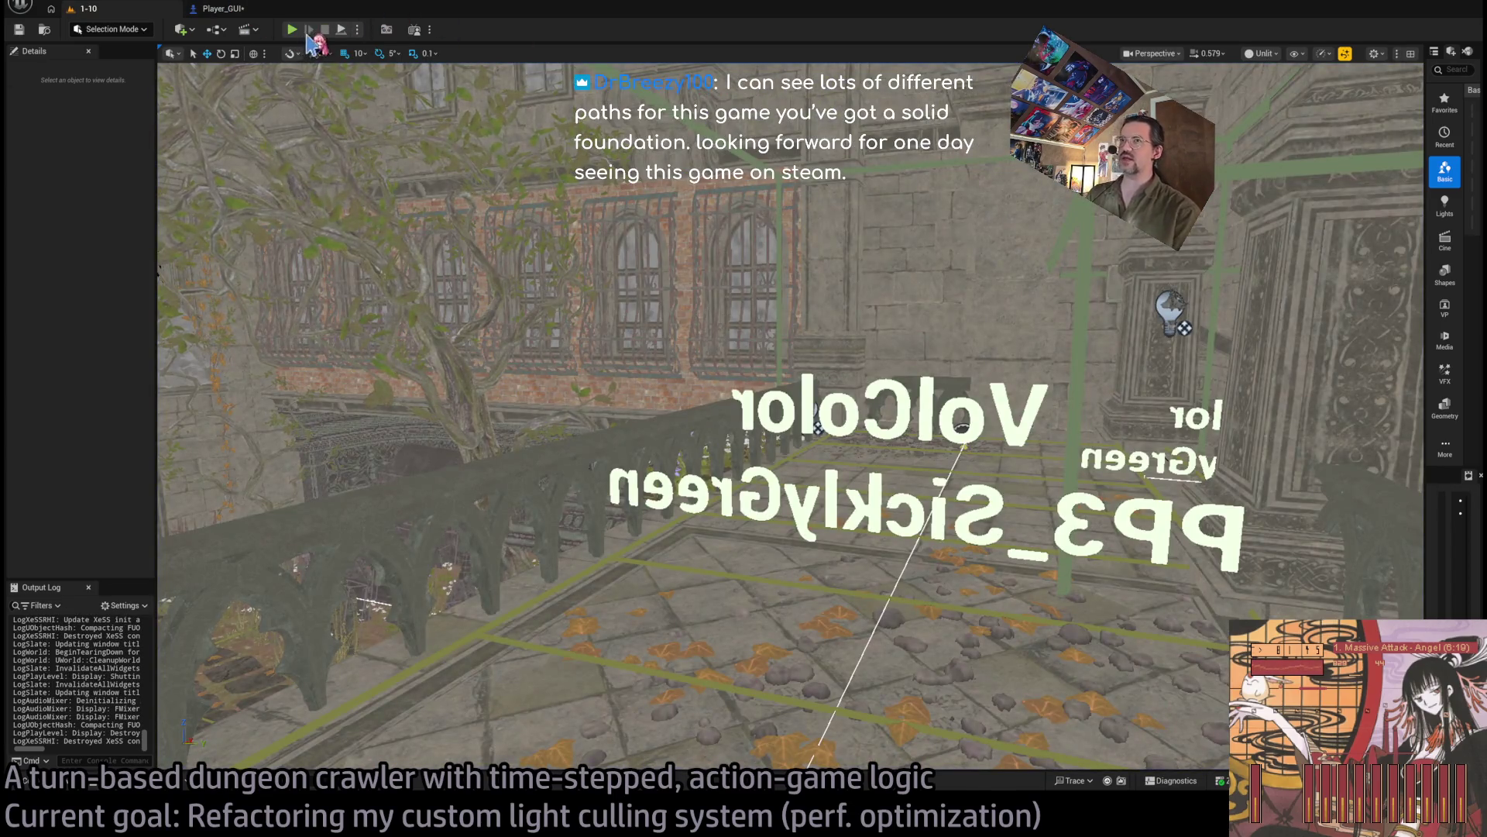
Step: Playtest with Alt+P beside the message log, step right, hold a turn, widen the view, then stop
{"action": "key", "text": "alt+p"}
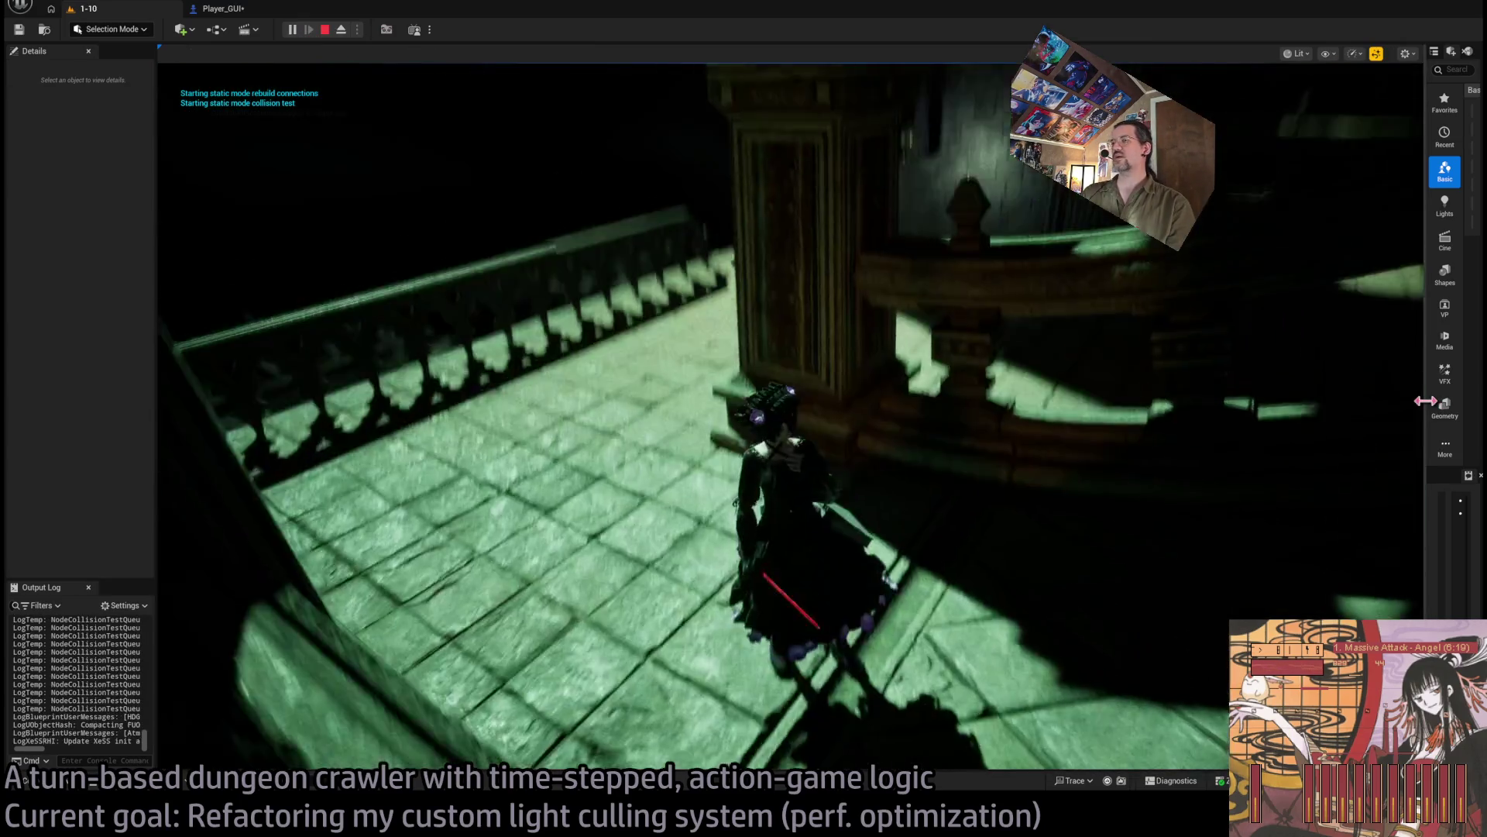
{"action": "left_click_drag", "start_coordinate": [1426, 401], "coordinate": [436, 421]}
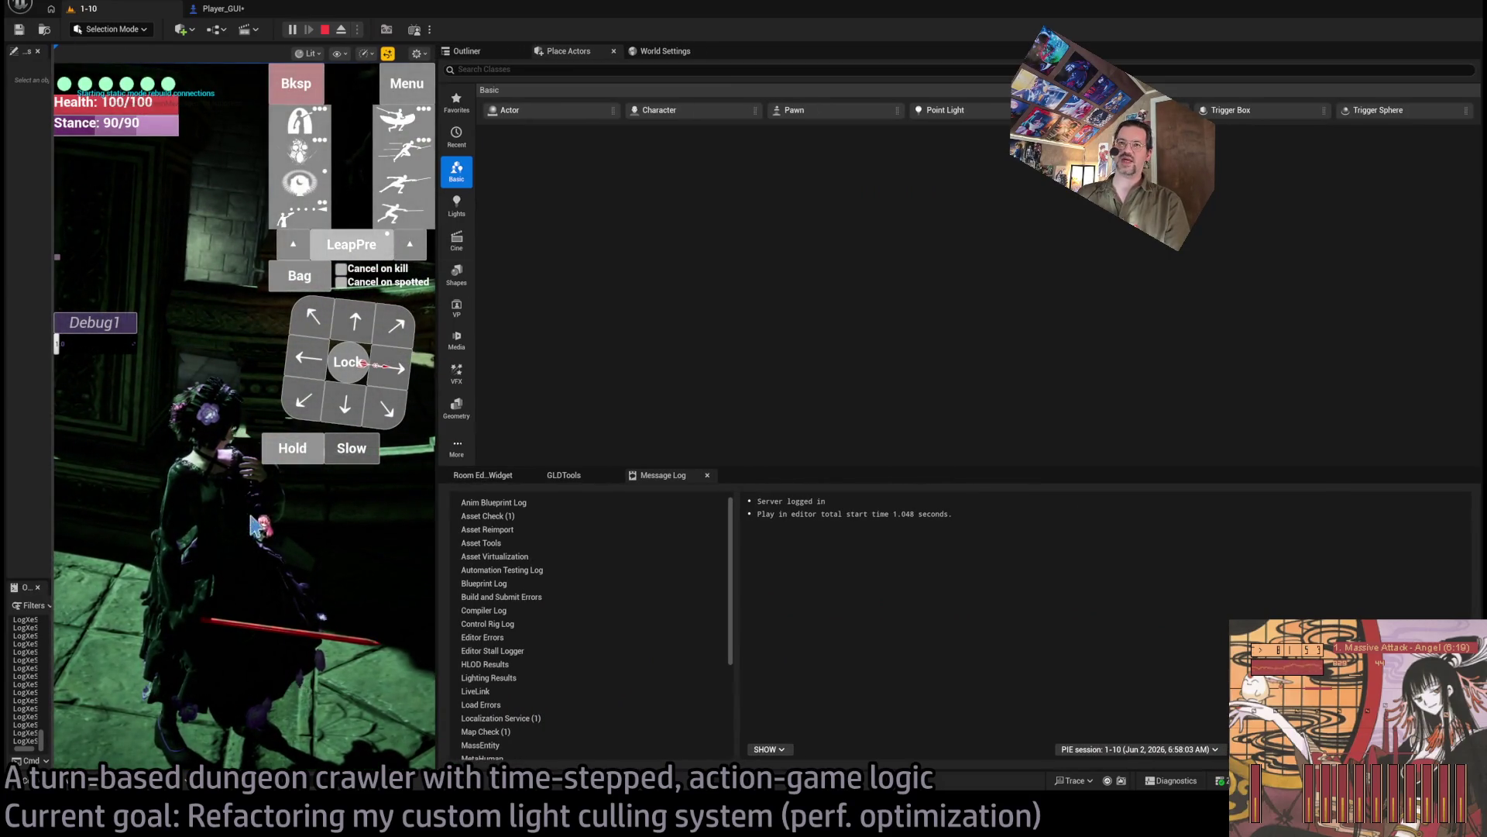
{"action": "left_click", "coordinate": [391, 378]}
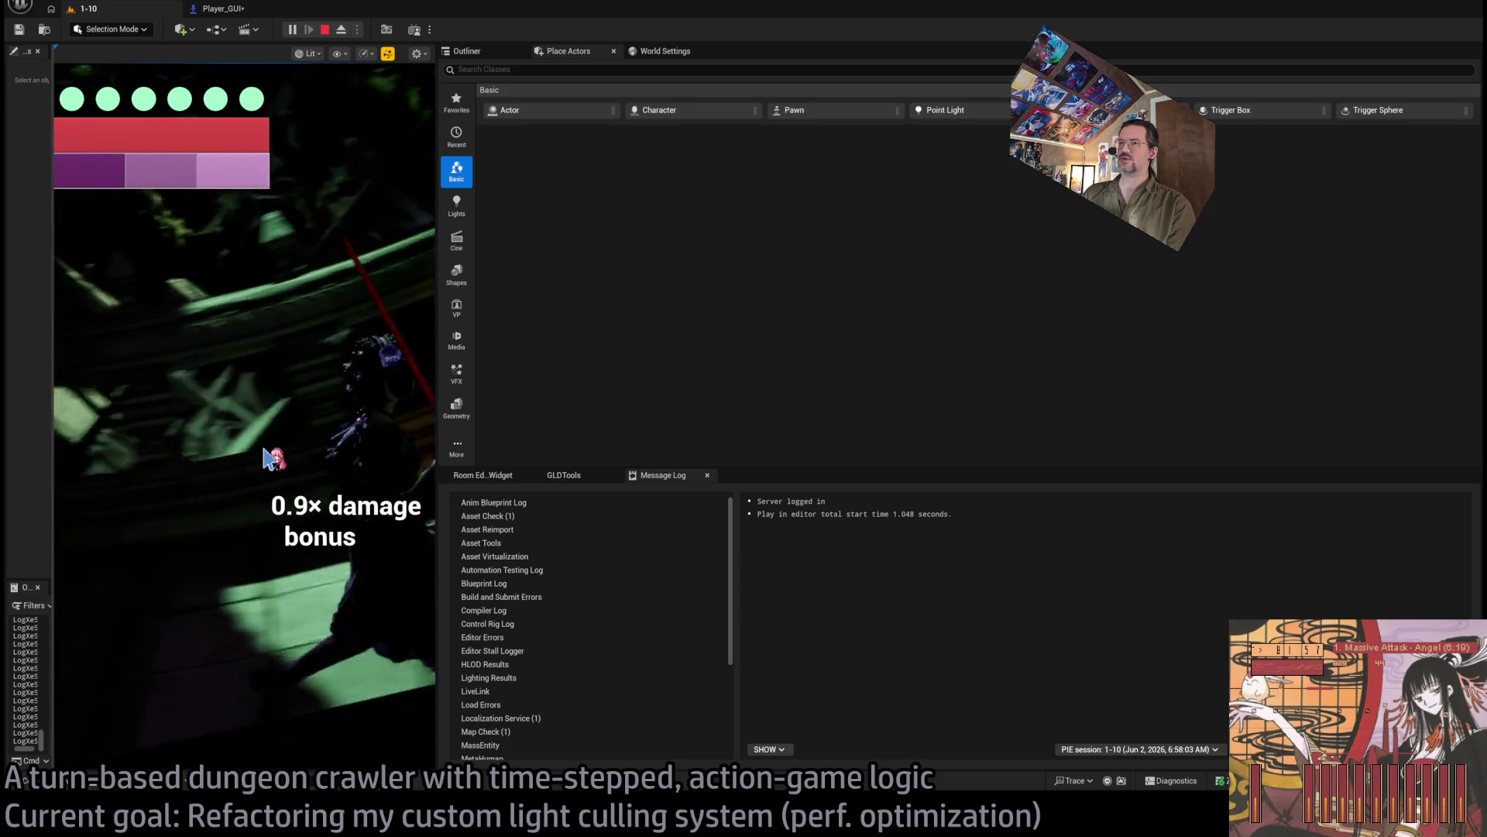
{"action": "left_click", "coordinate": [267, 451]}
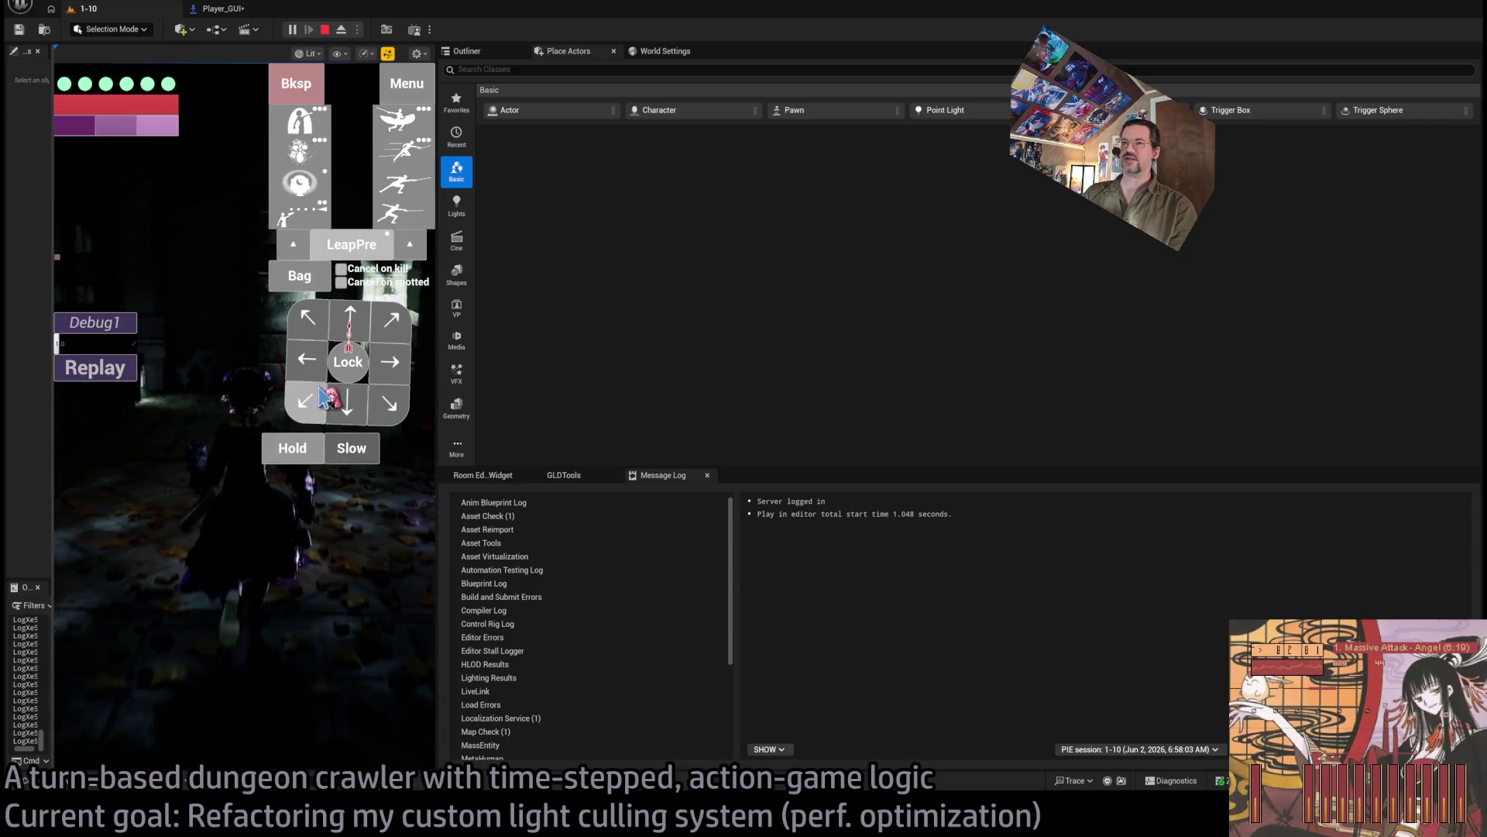
{"action": "left_click", "coordinate": [424, 556]}
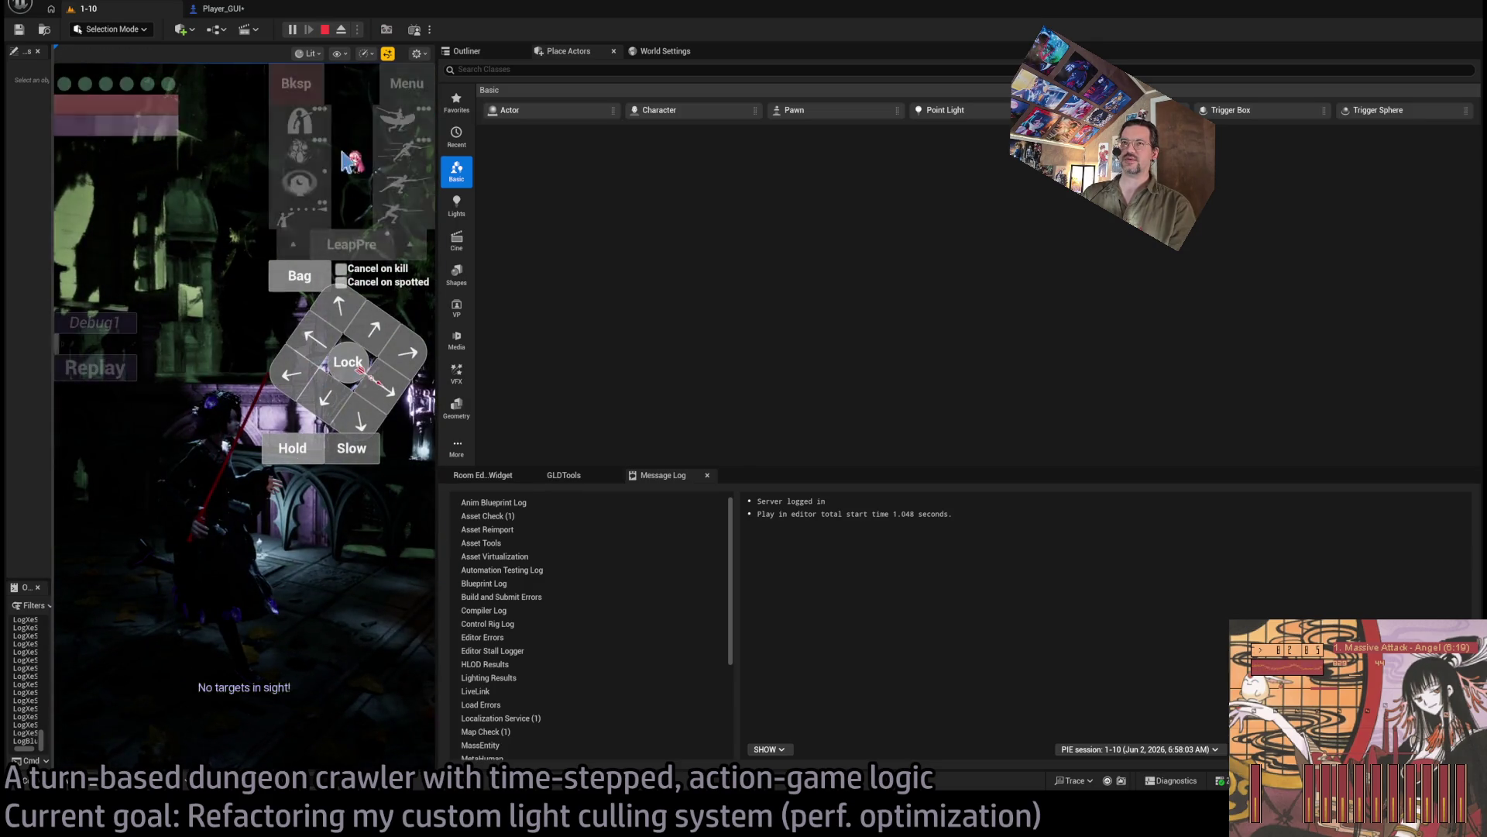
{"action": "mouse_move", "coordinate": [437, 227]}
{"action": "left_mouse_down"}
{"action": "mouse_move", "coordinate": [437, 278]}
{"action": "mouse_move", "coordinate": [936, 331]}
{"action": "mouse_move", "coordinate": [1296, 333]}
{"action": "left_mouse_up"}
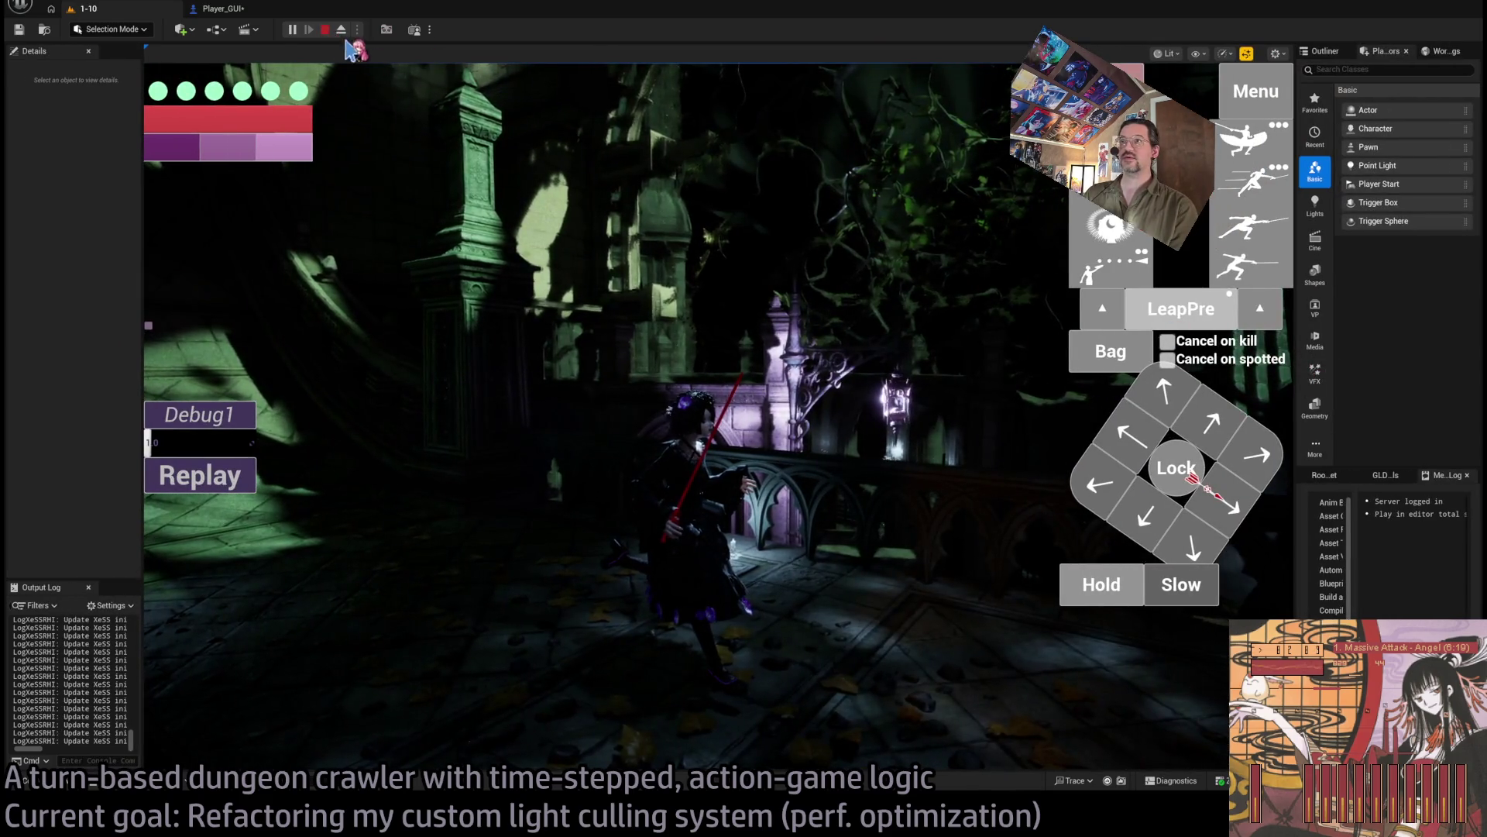
{"action": "left_click", "coordinate": [325, 30]}
{"action": "mouse_move", "coordinate": [718, 418]}
{"action": "left_mouse_down"}
{"action": "mouse_move", "coordinate": [719, 317]}
{"action": "mouse_move", "coordinate": [815, 305]}
{"action": "left_mouse_up"}
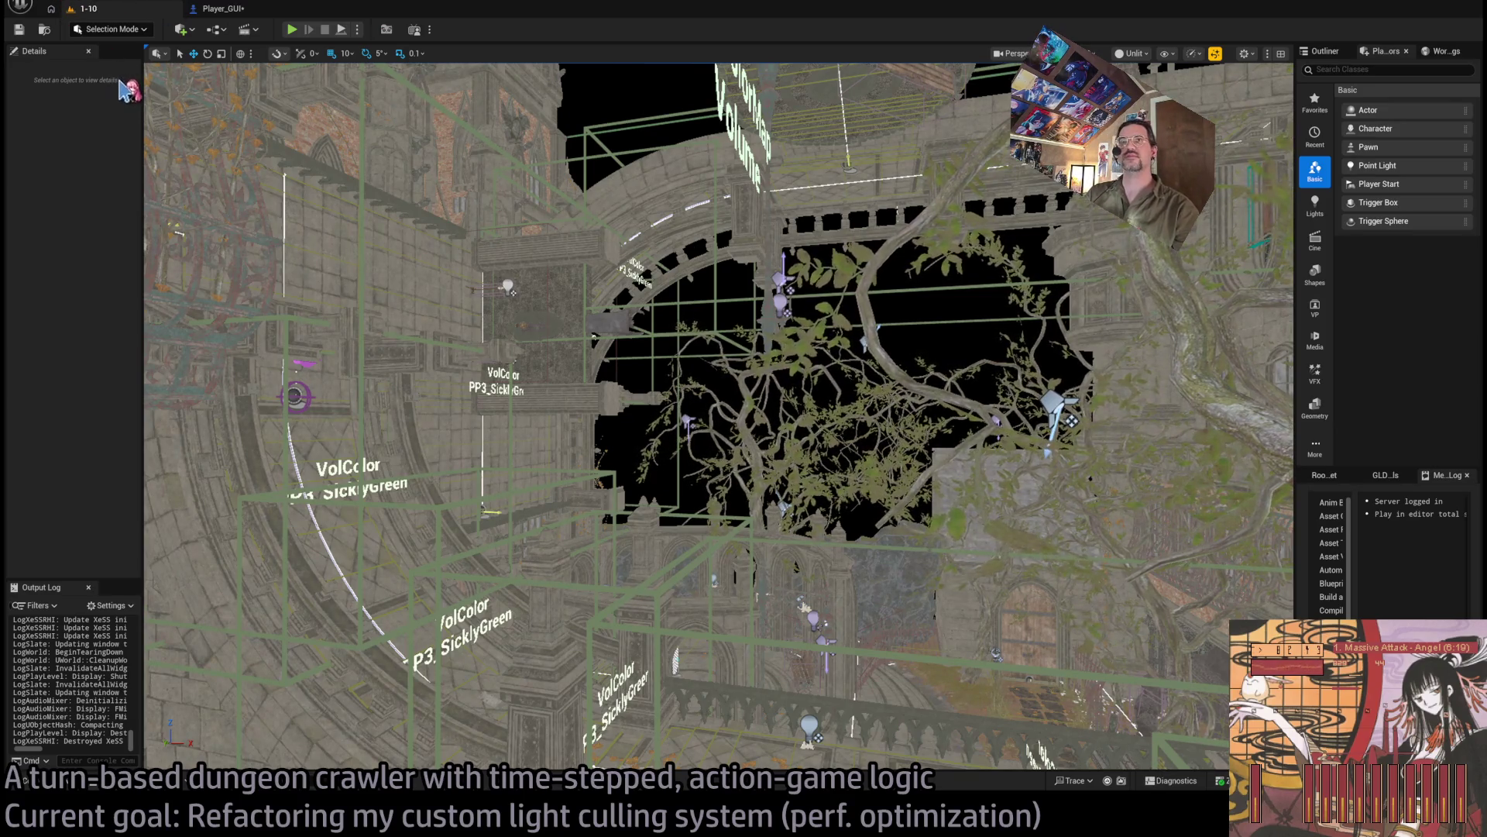
{"action": "mouse_move", "coordinate": [307, 213]}
{"action": "left_mouse_down"}
{"action": "mouse_move", "coordinate": [333, 163]}
{"action": "mouse_move", "coordinate": [356, 209]}
{"action": "mouse_move", "coordinate": [377, 204]}
{"action": "left_mouse_up"}
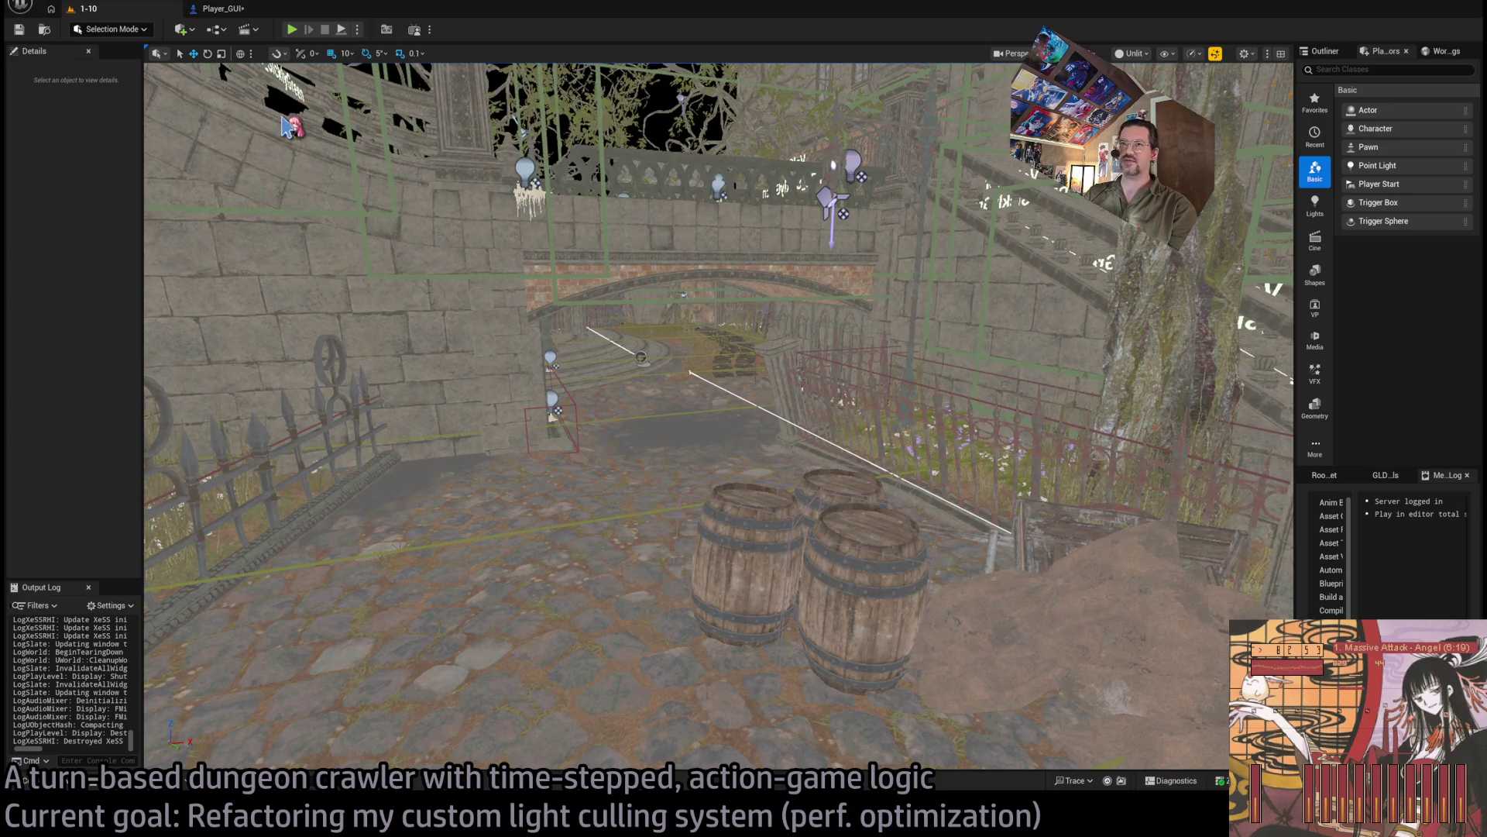
{"action": "left_click", "coordinate": [292, 30]}
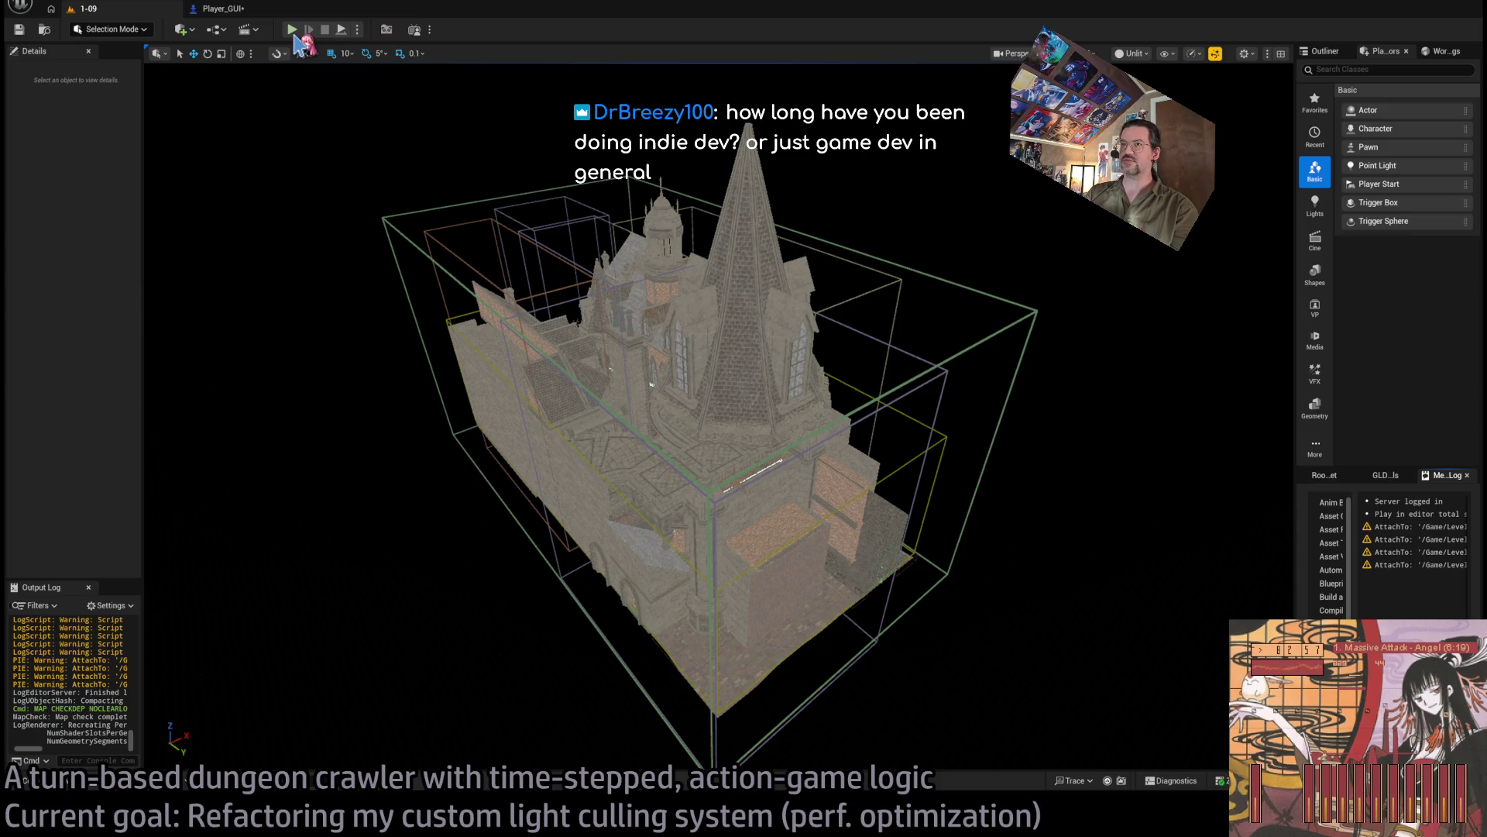
{"action": "key", "text": "alt+Tab"}
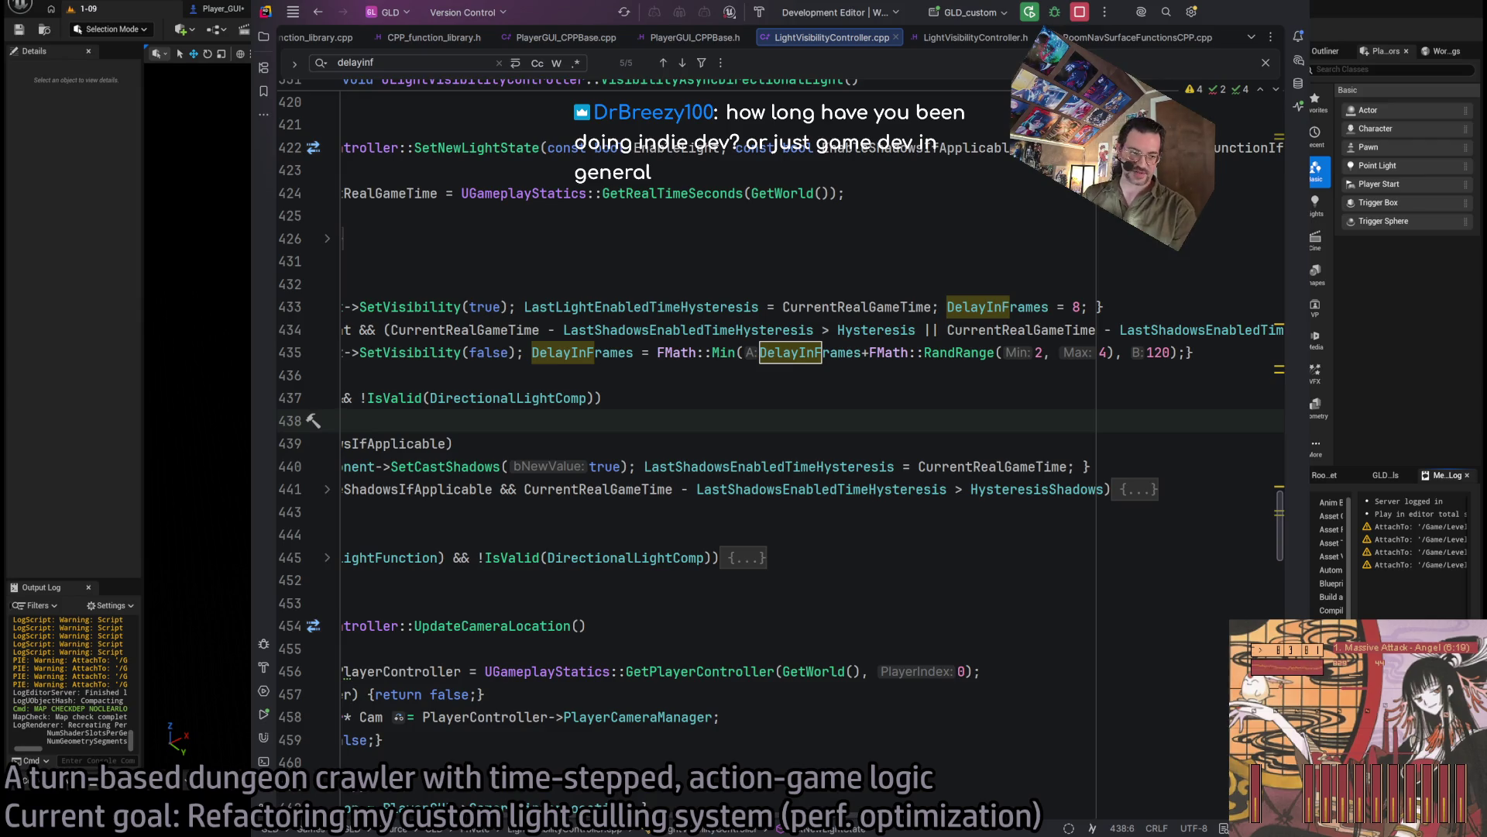
{"action": "key", "text": "alt+Tab"}
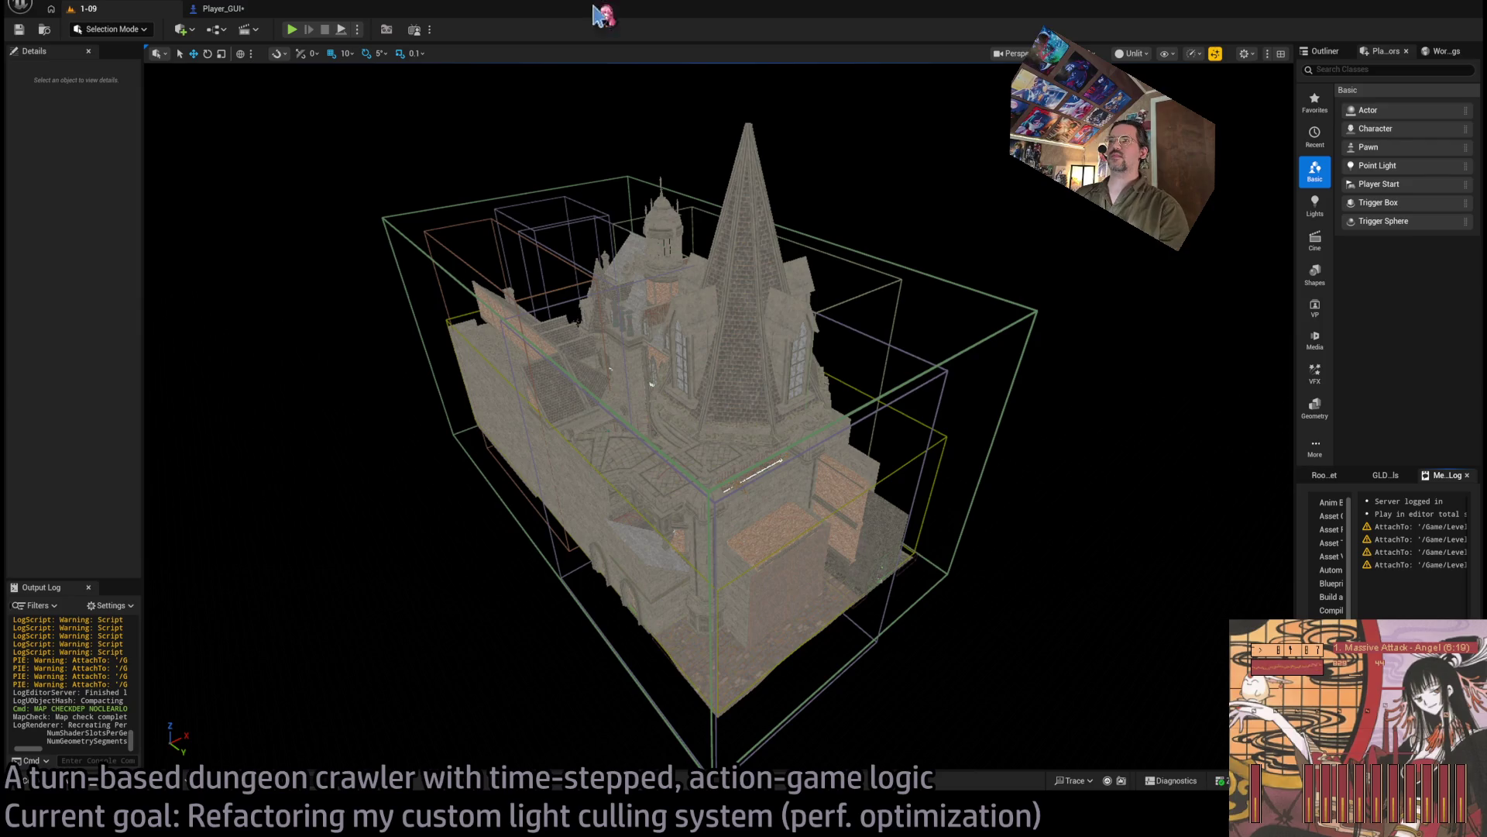
Step: Fly into the level 1-09 corridor and select the DirectionalLightPortal box by the arch to show its Details
{"action": "scroll", "coordinate": [854, 273], "scroll_direction": "up", "scroll_amount": 8}
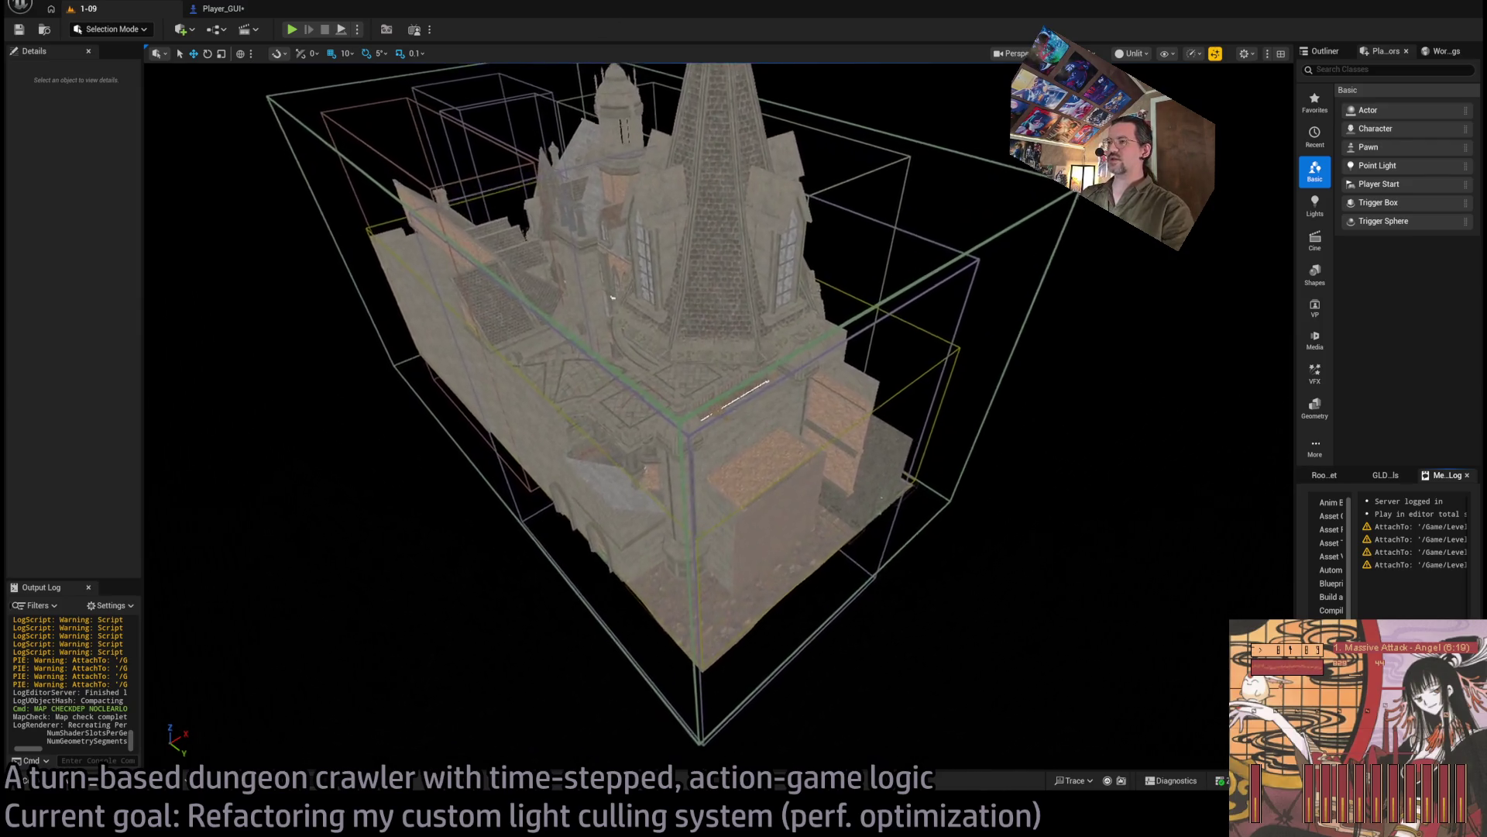
{"action": "scroll", "coordinate": [718, 415], "scroll_direction": "up", "scroll_amount": 10}
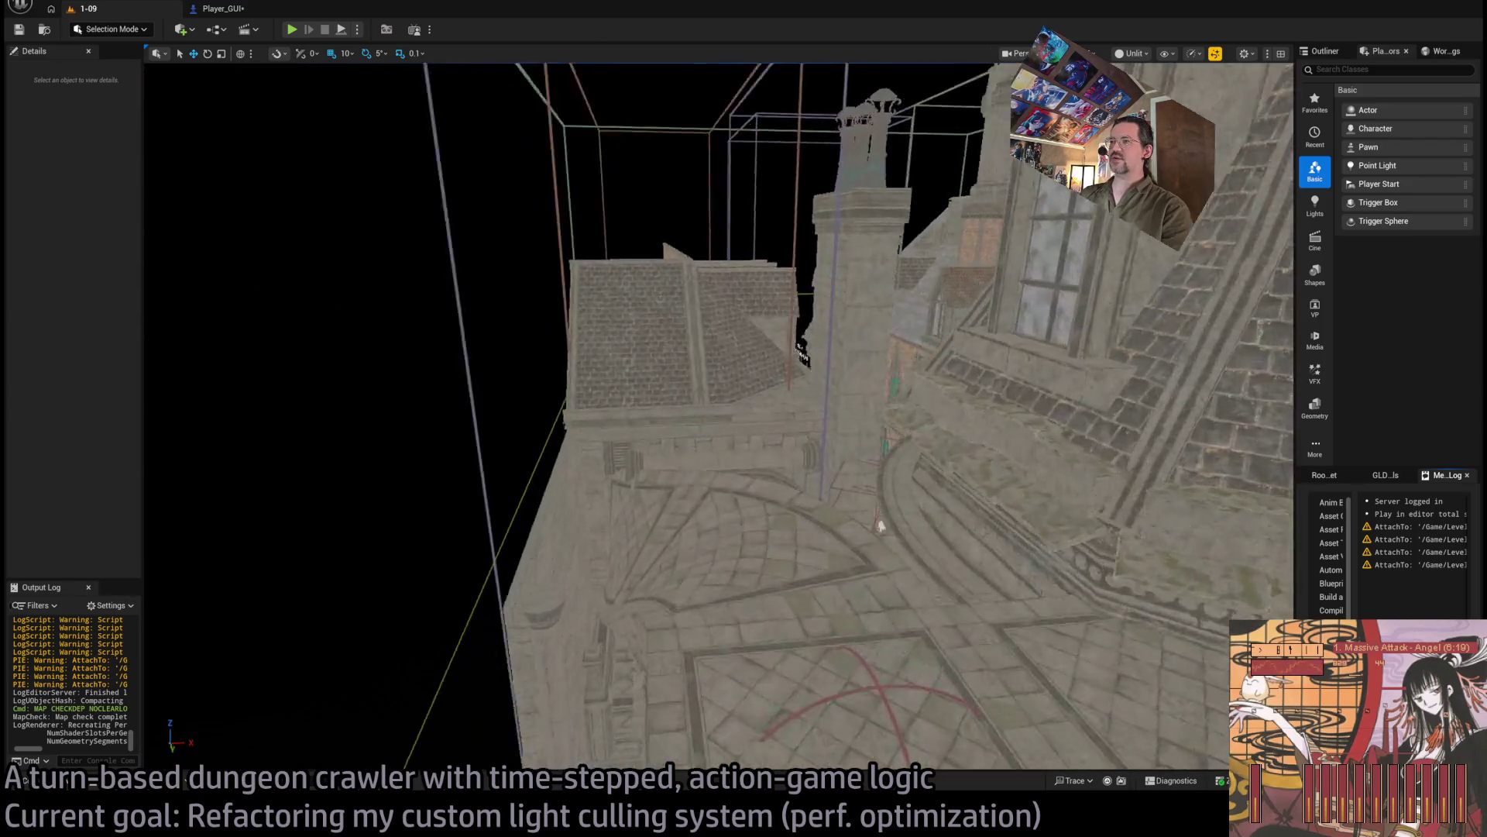
{"action": "scroll", "coordinate": [914, 310], "scroll_direction": "up", "scroll_amount": 10}
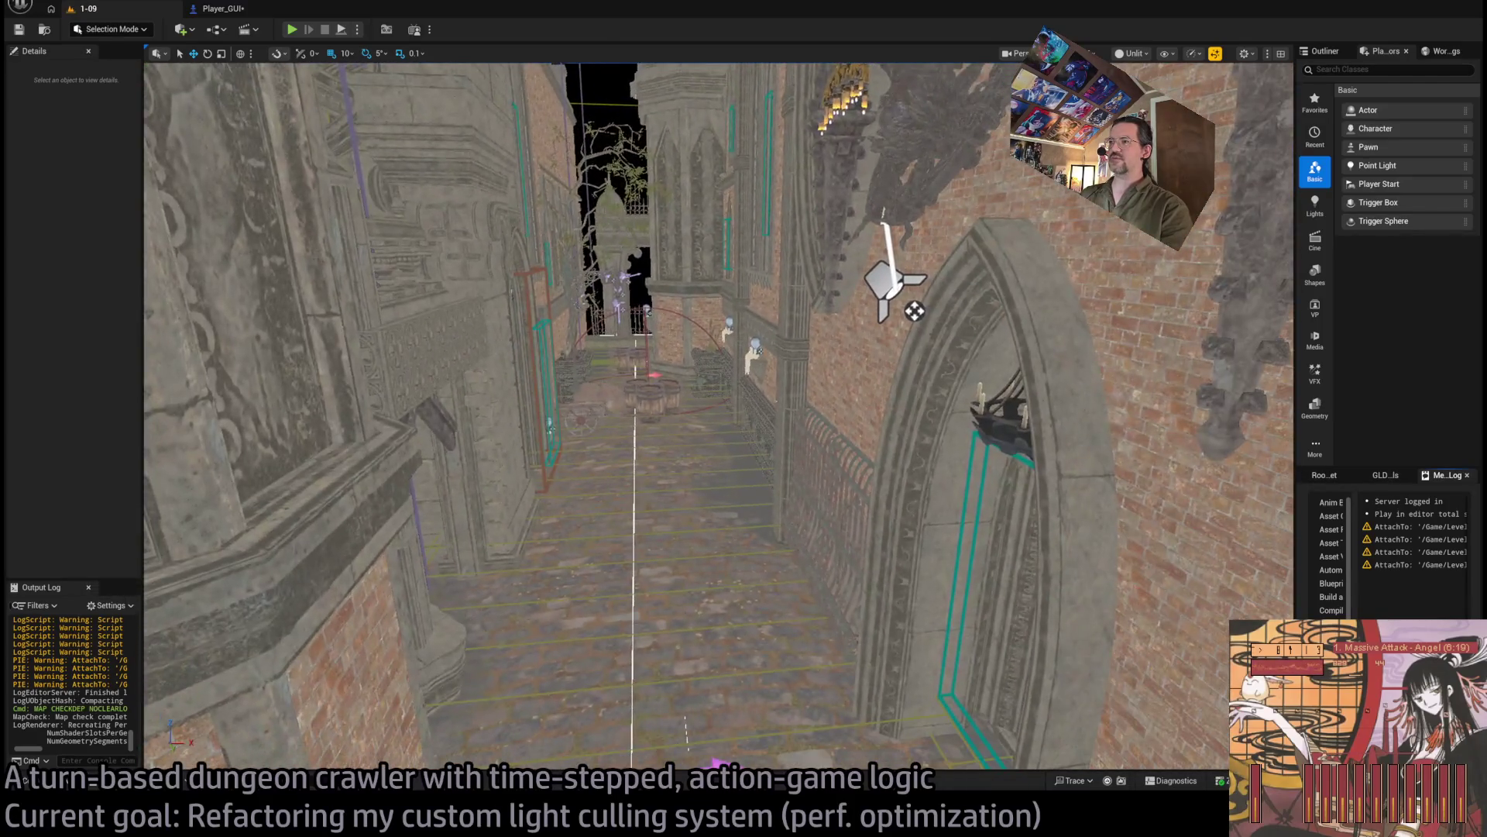
{"action": "left_click_drag", "start_coordinate": [848, 178], "coordinate": [847, 264]}
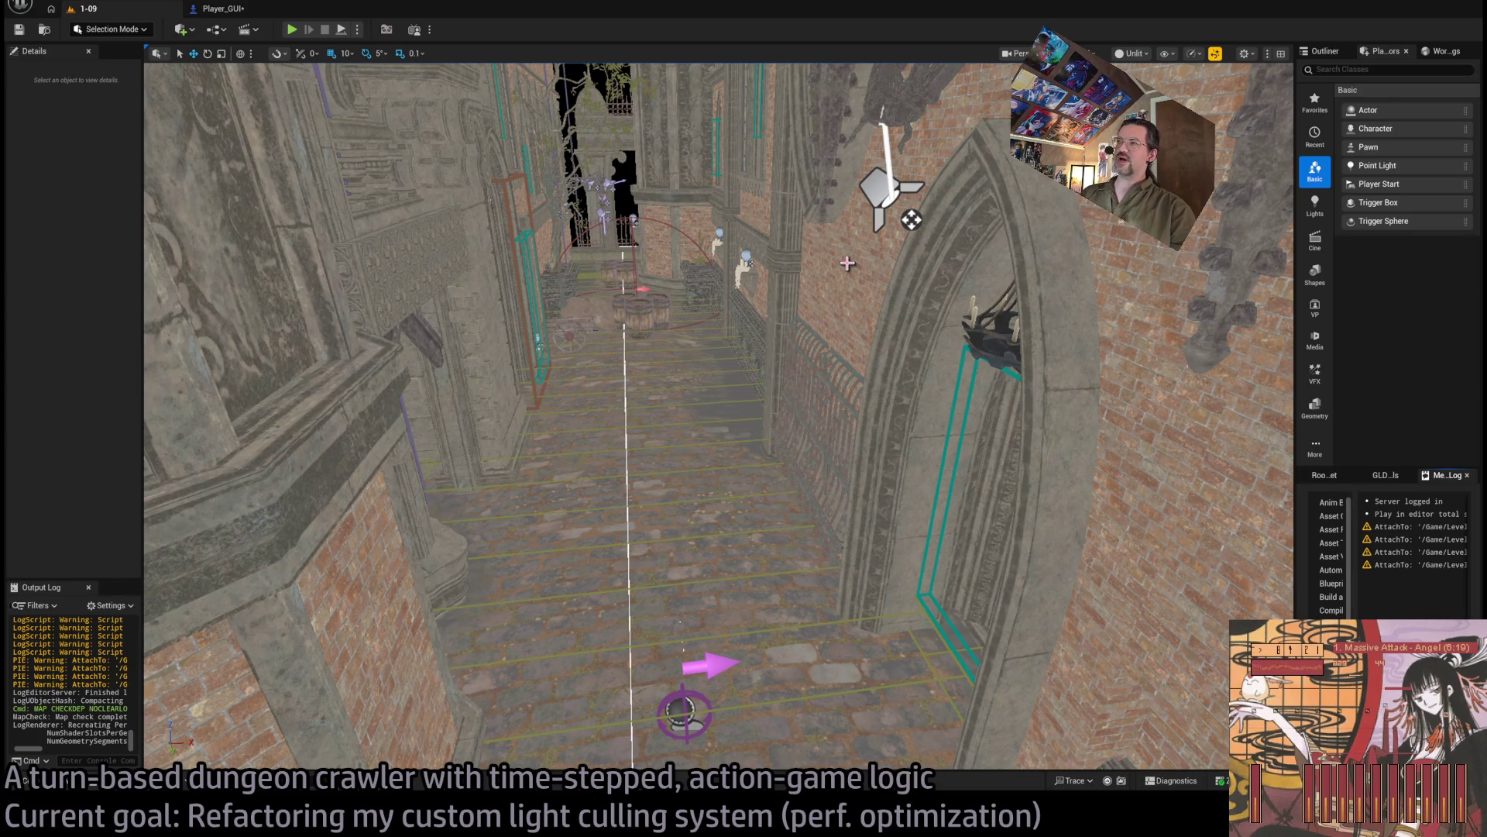
{"action": "left_click", "coordinate": [961, 506]}
{"action": "mouse_move", "coordinate": [918, 495]}
{"action": "left_mouse_down"}
{"action": "mouse_move", "coordinate": [968, 430]}
{"action": "mouse_move", "coordinate": [917, 494]}
{"action": "left_mouse_up"}
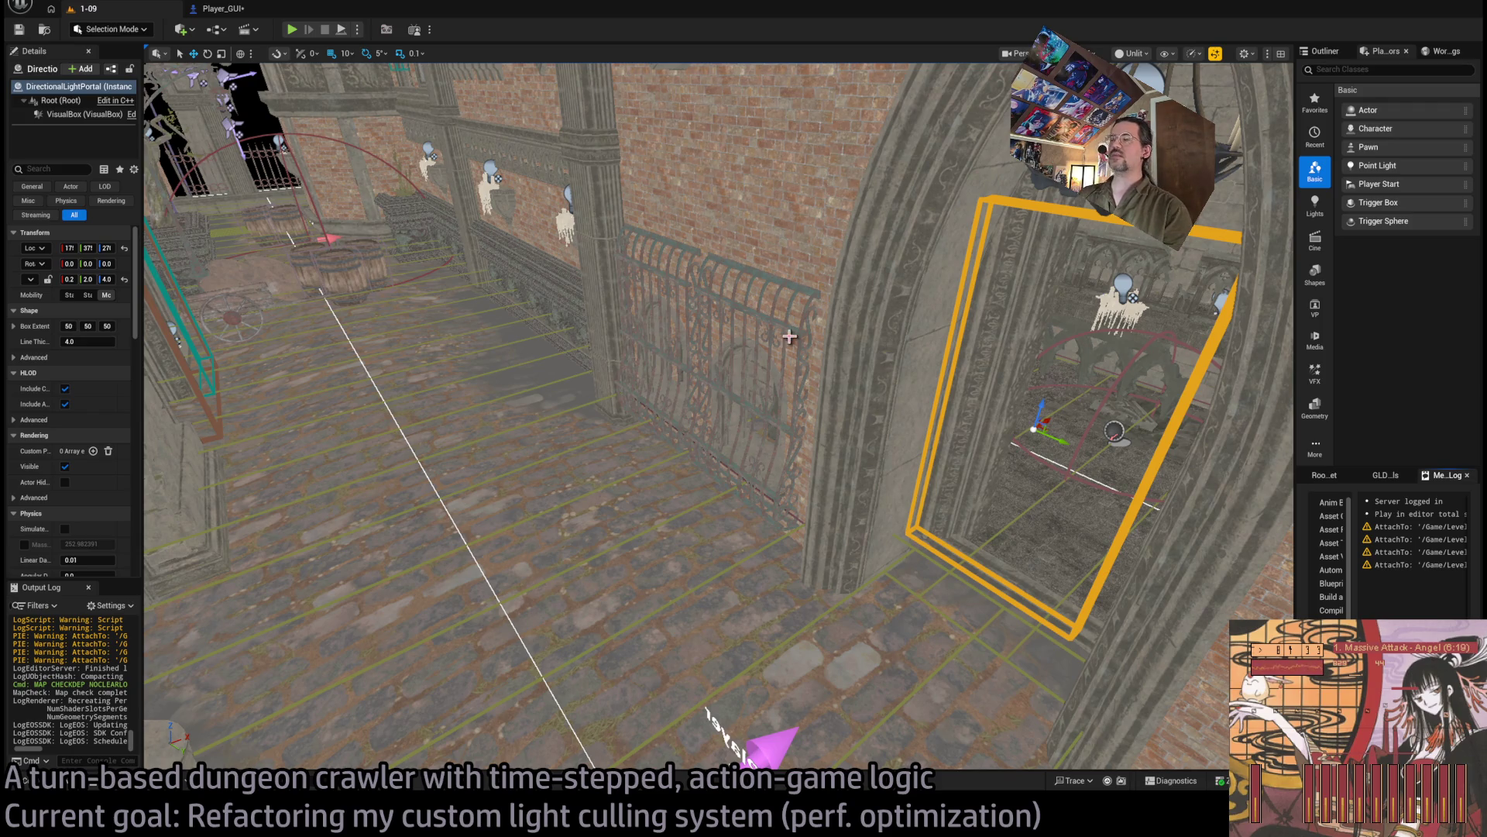
{"action": "left_click_drag", "start_coordinate": [825, 314], "coordinate": [805, 341]}
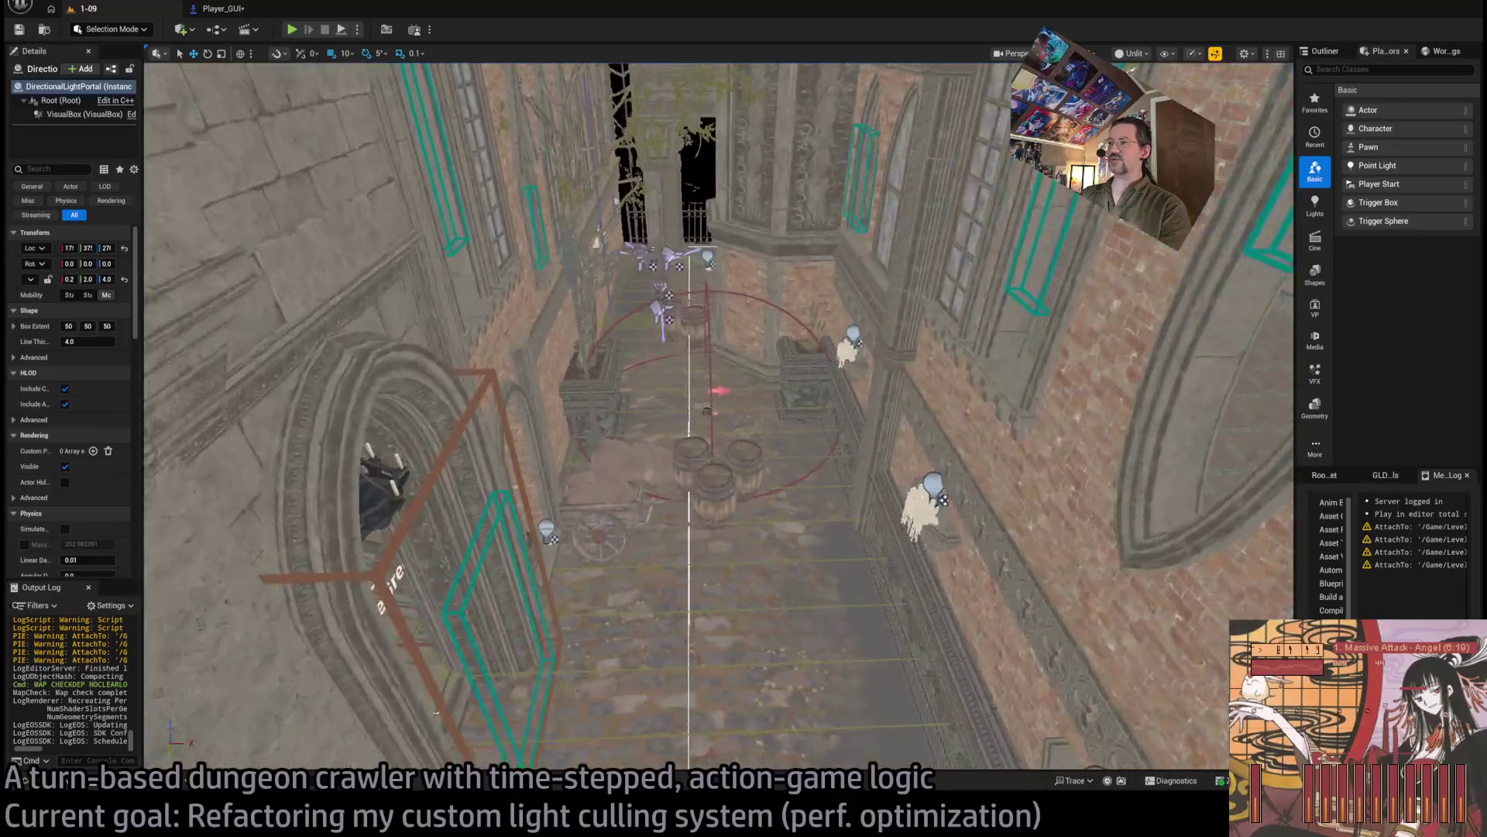
Step: Swing the view down to street level along the alley, then launch a PIE playtest of level 1-10
{"action": "left_click_drag", "start_coordinate": [436, 712], "coordinate": [832, 339]}
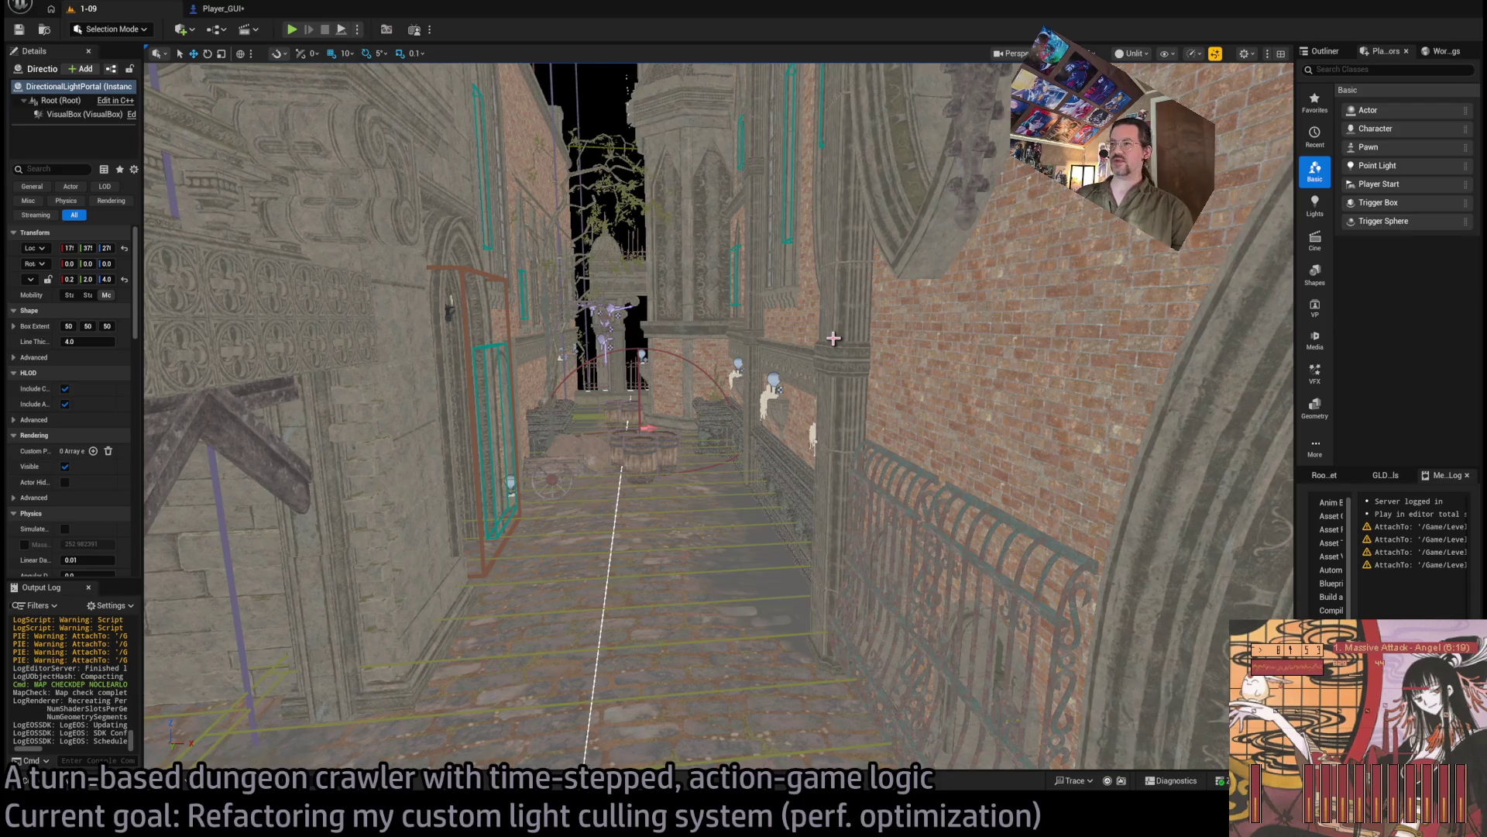
{"action": "mouse_move", "coordinate": [937, 495]}
{"action": "left_mouse_down"}
{"action": "mouse_move", "coordinate": [542, 542]}
{"action": "mouse_move", "coordinate": [380, 387]}
{"action": "left_mouse_up"}
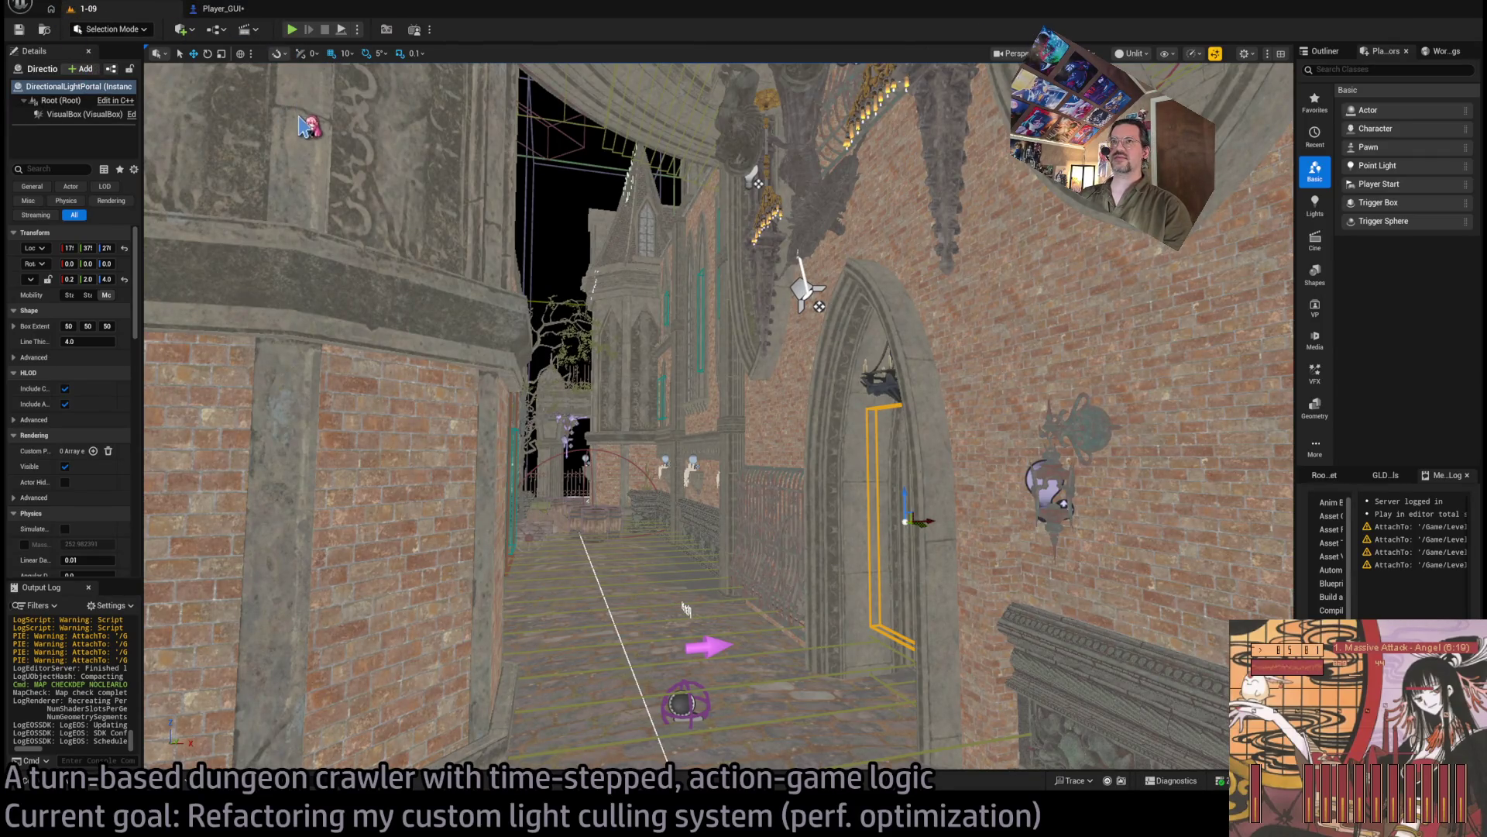
{"action": "left_click", "coordinate": [293, 31]}
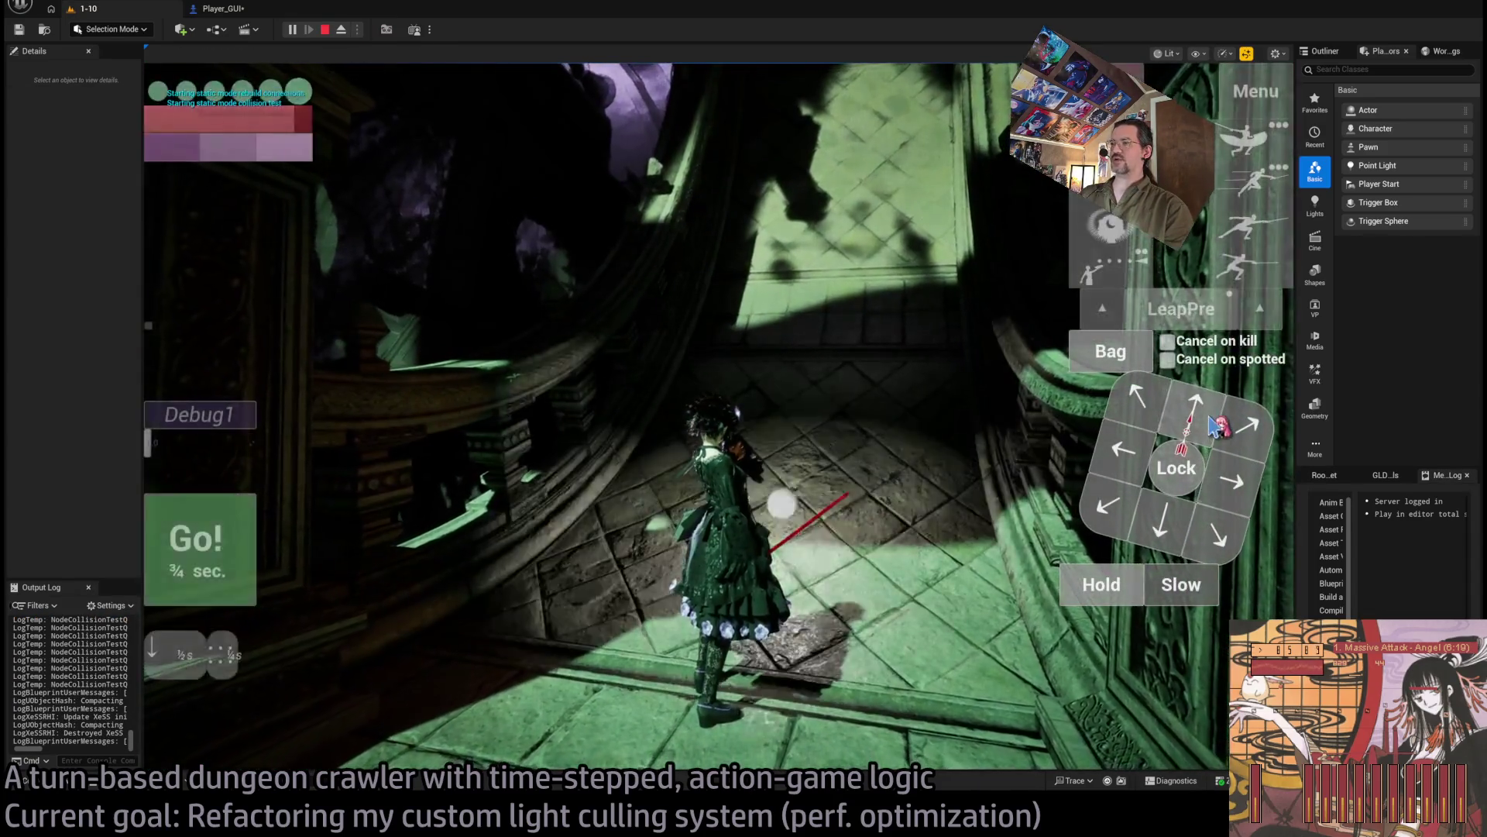
Step: Execute the character's planned move in level 1-10 and glance at the graphics settings
{"action": "left_click", "coordinate": [1213, 424]}
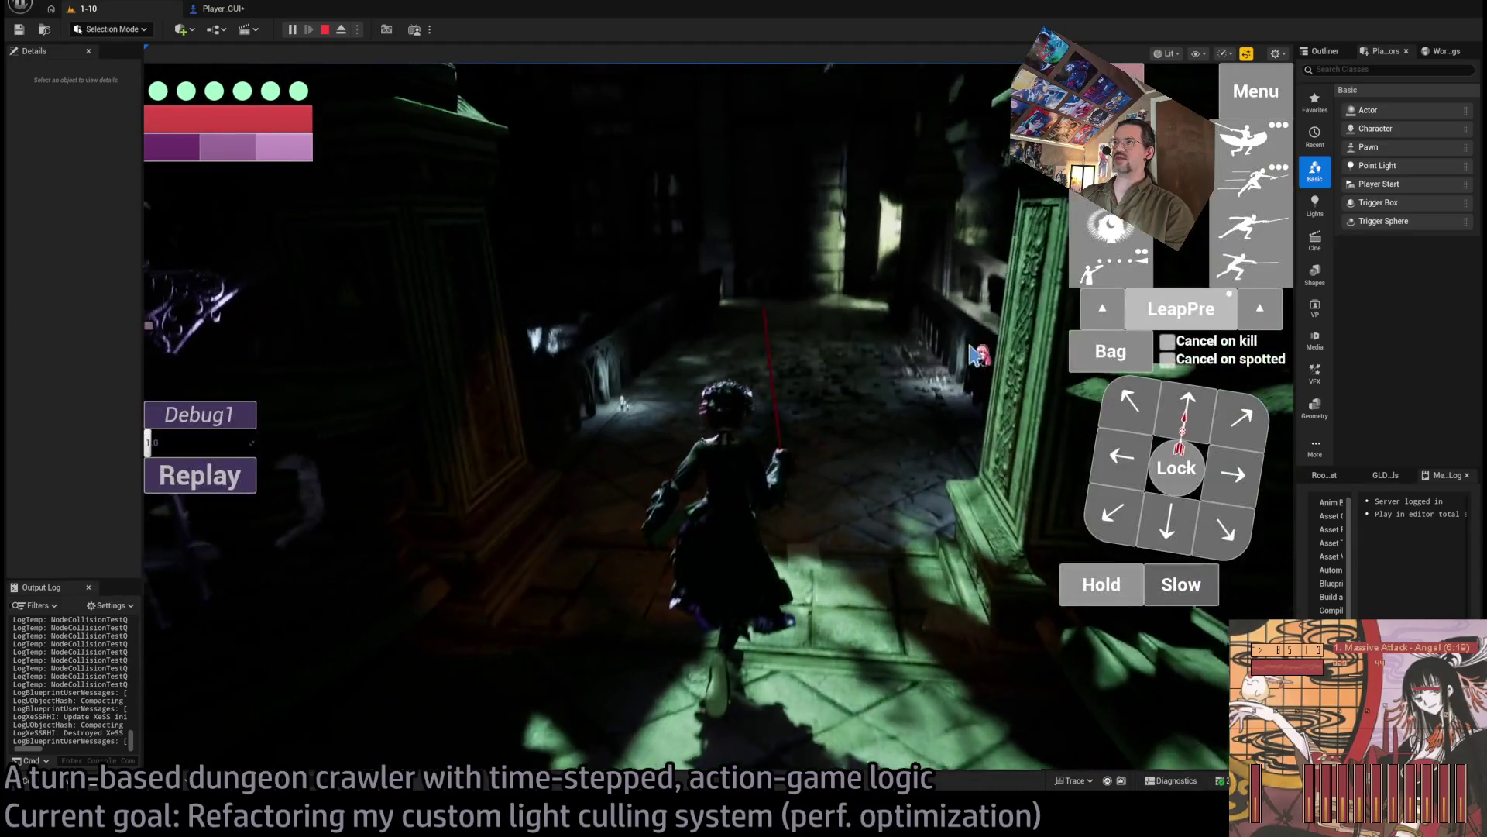
{"action": "left_click", "coordinate": [1256, 91]}
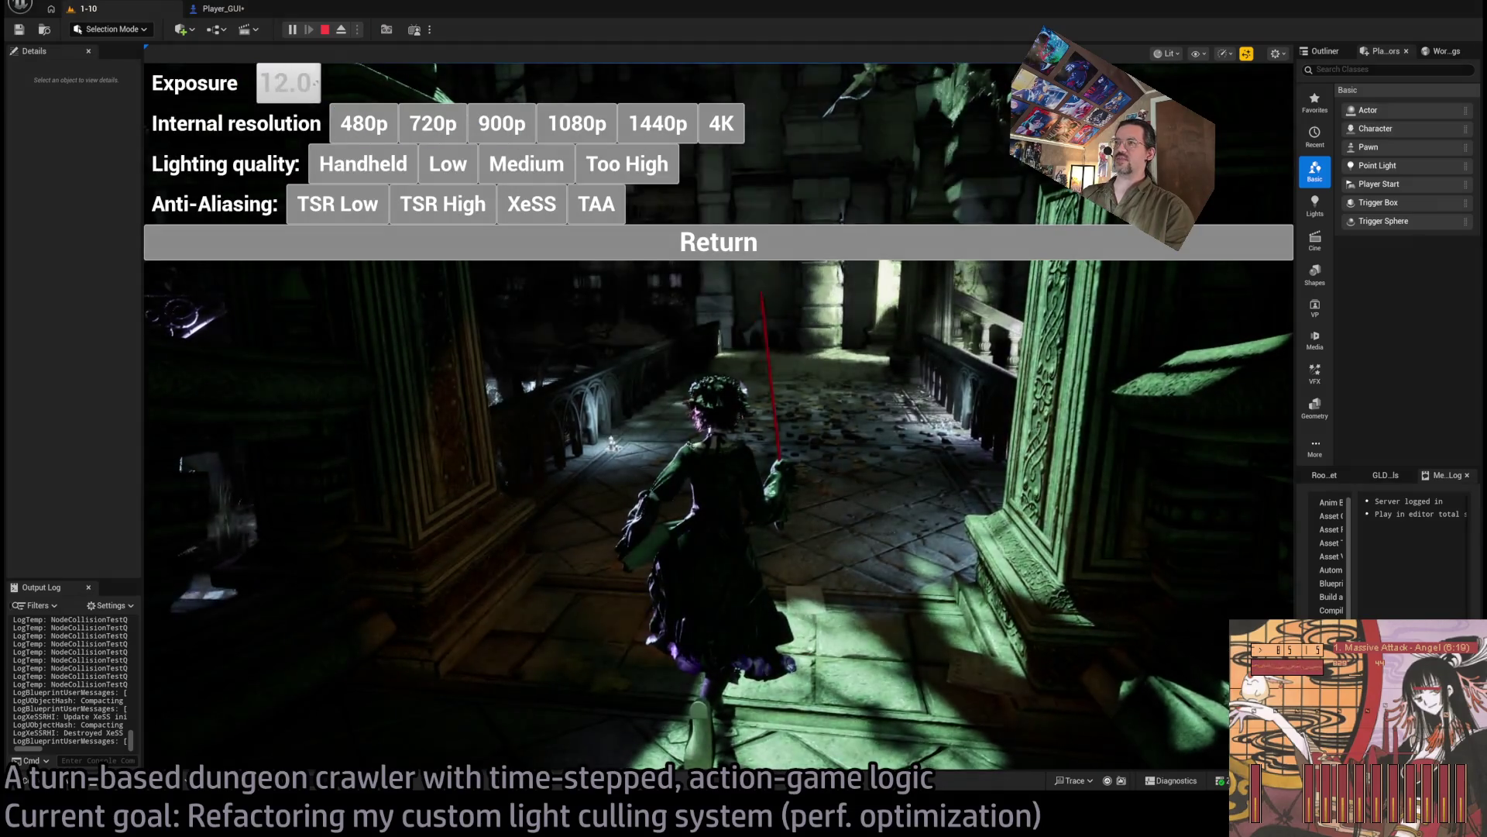
{"action": "left_click", "coordinate": [589, 242]}
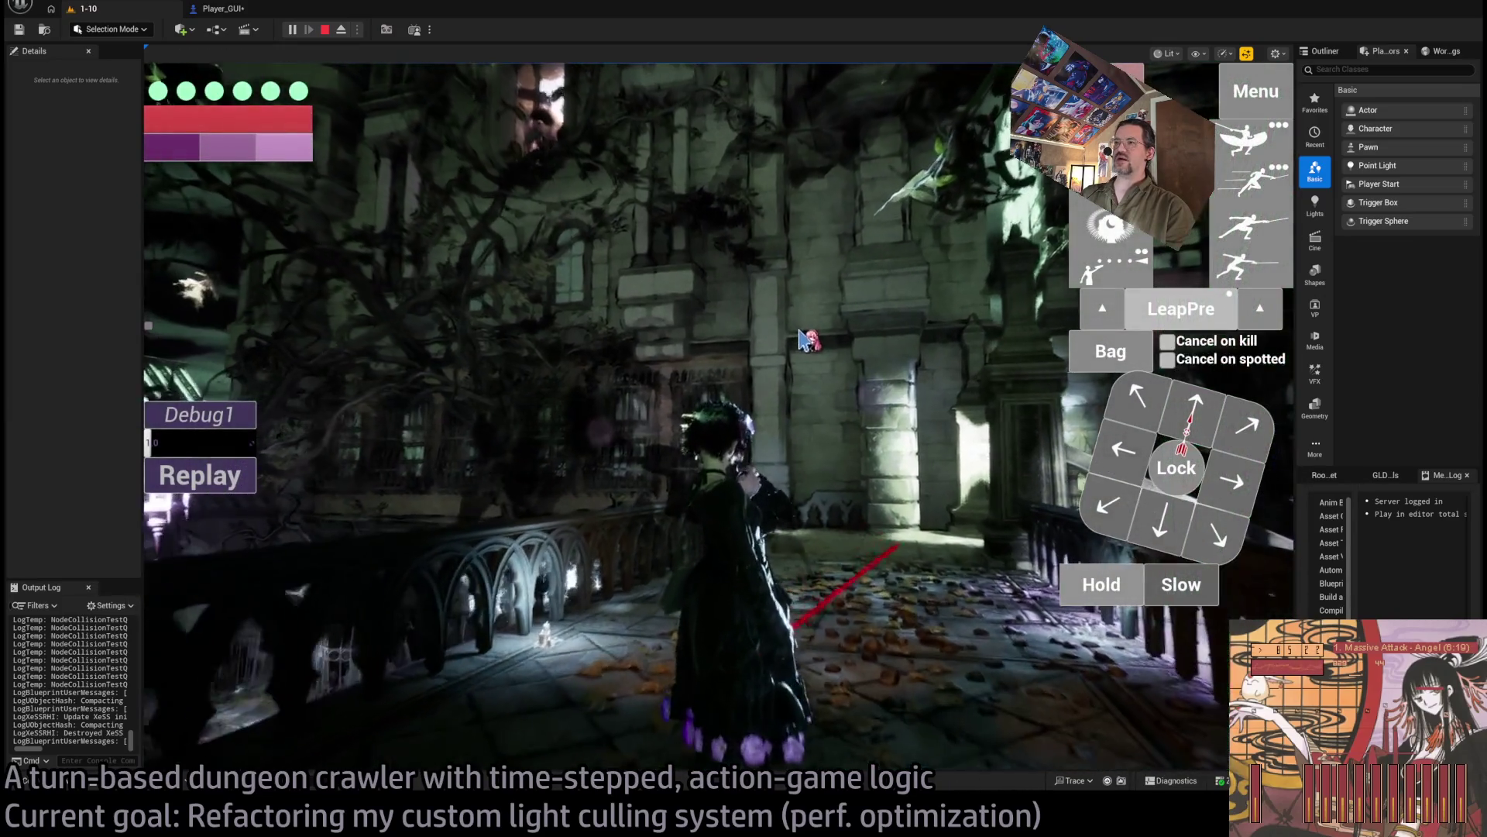
Step: Tilt the camera upward, plan and execute another action, then stop the playtest
{"action": "left_click", "coordinate": [806, 339]}
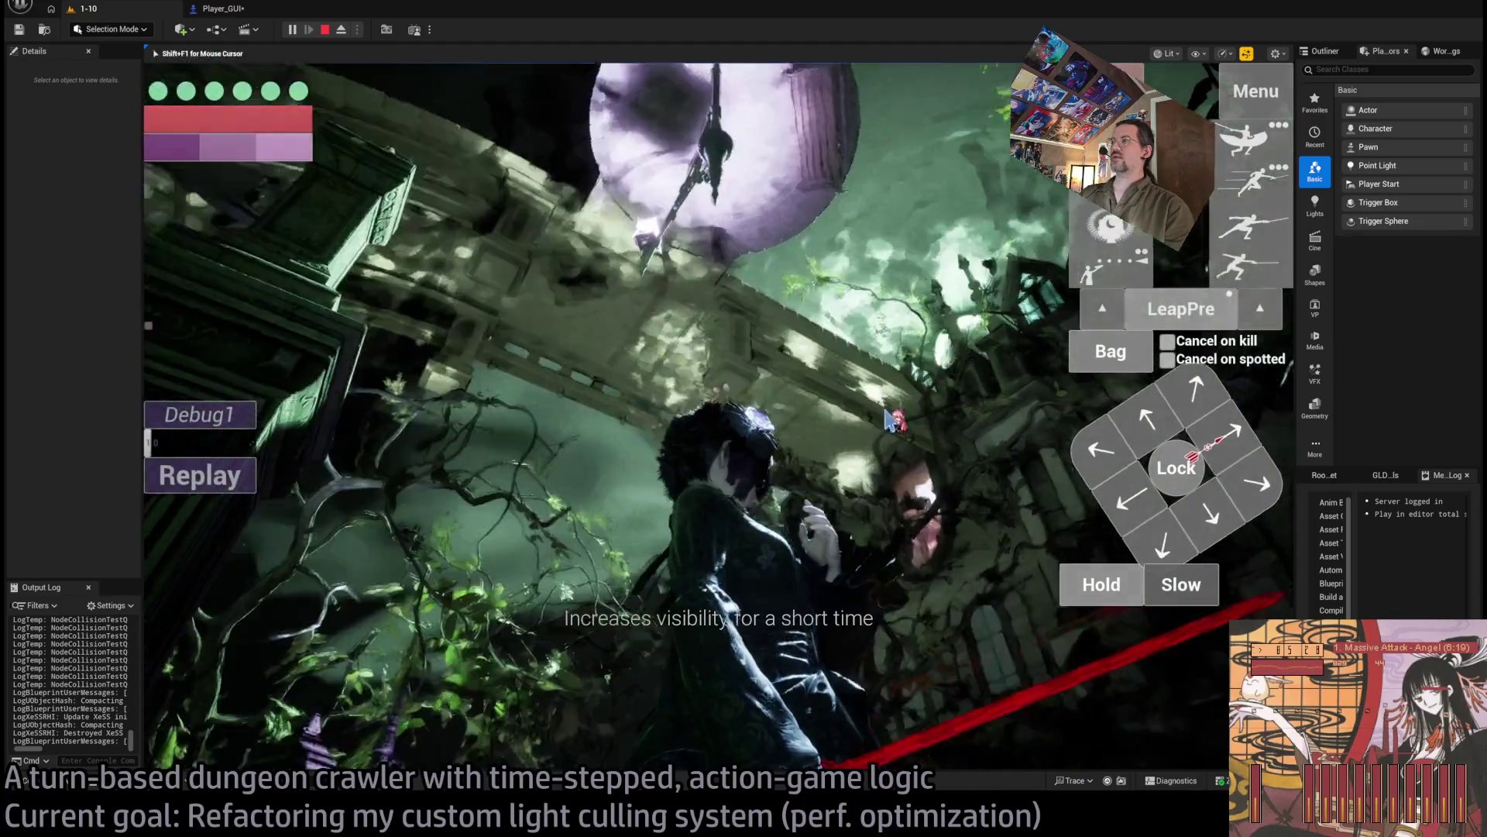
{"action": "left_click", "coordinate": [890, 420]}
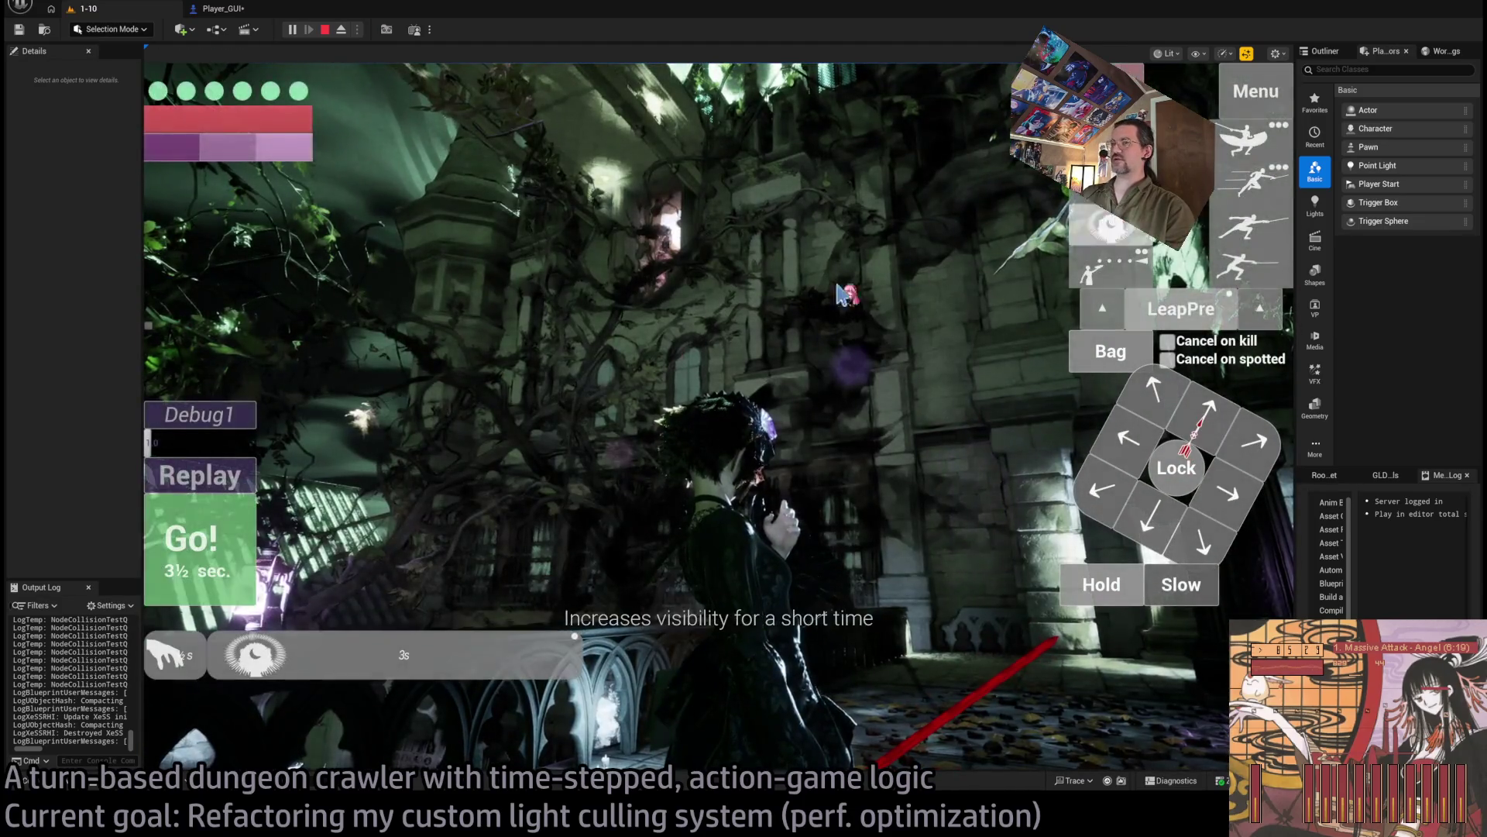
{"action": "left_click", "coordinate": [222, 548]}
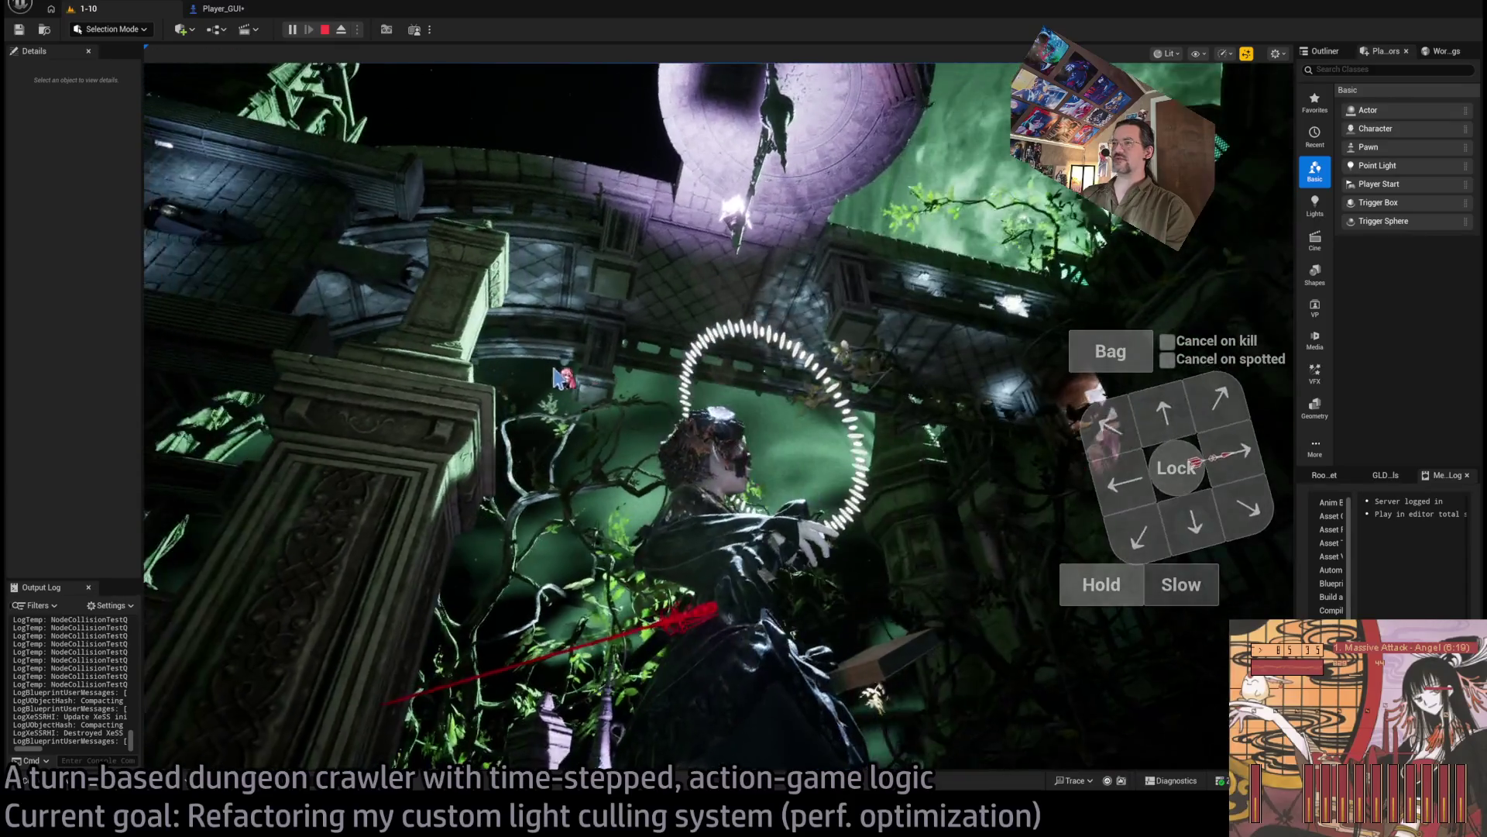
{"action": "left_click", "coordinate": [325, 29]}
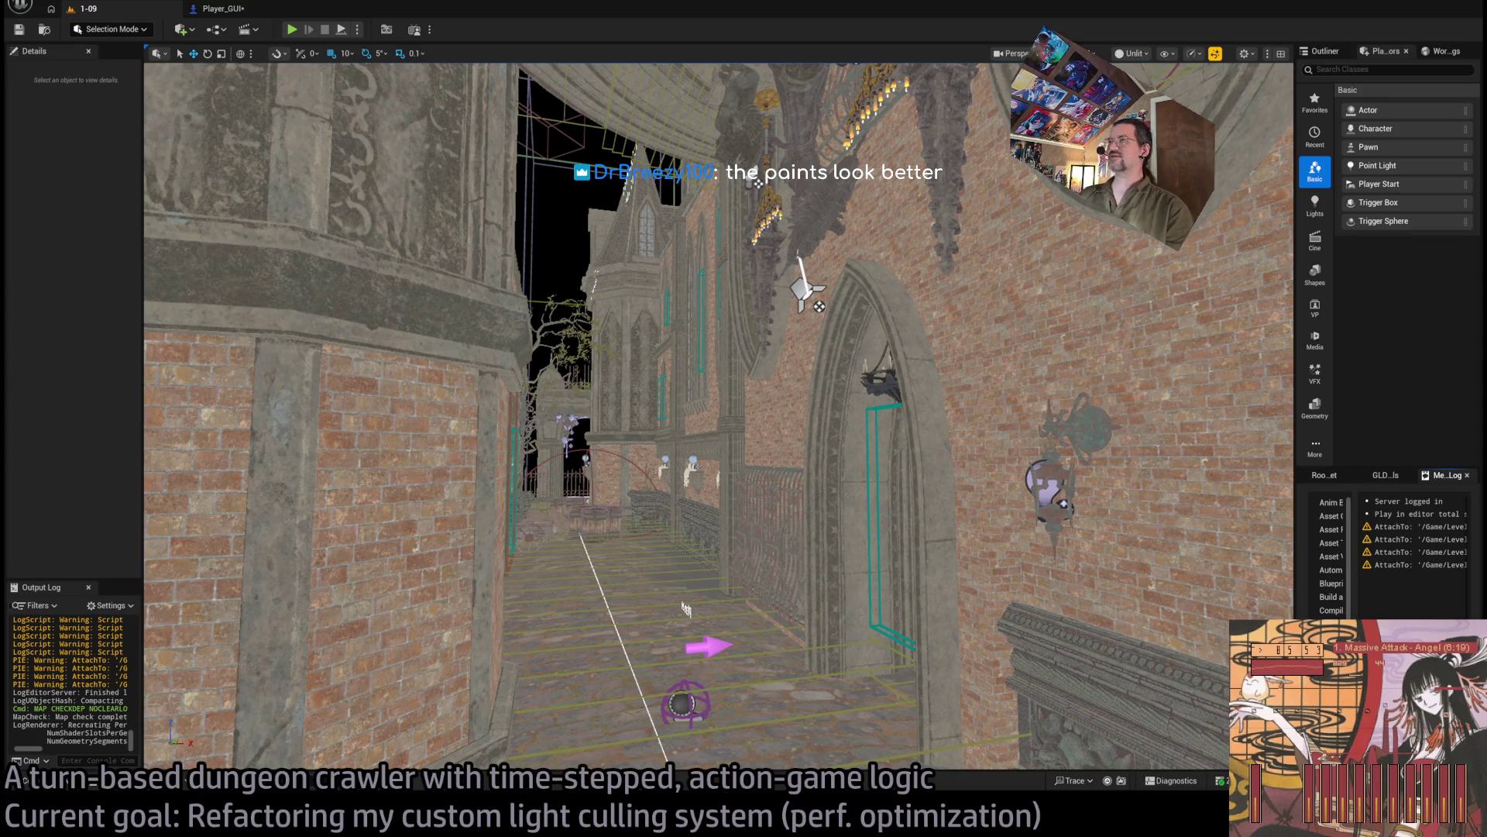
Step: Move the level 1-09 view forward along the brick corridor, then return to LightVisibilityController.cpp in Rider
{"action": "mouse_move", "coordinate": [685, 609]}
{"action": "left_mouse_down"}
{"action": "mouse_move", "coordinate": [794, 551]}
{"action": "mouse_move", "coordinate": [811, 581]}
{"action": "left_mouse_up"}
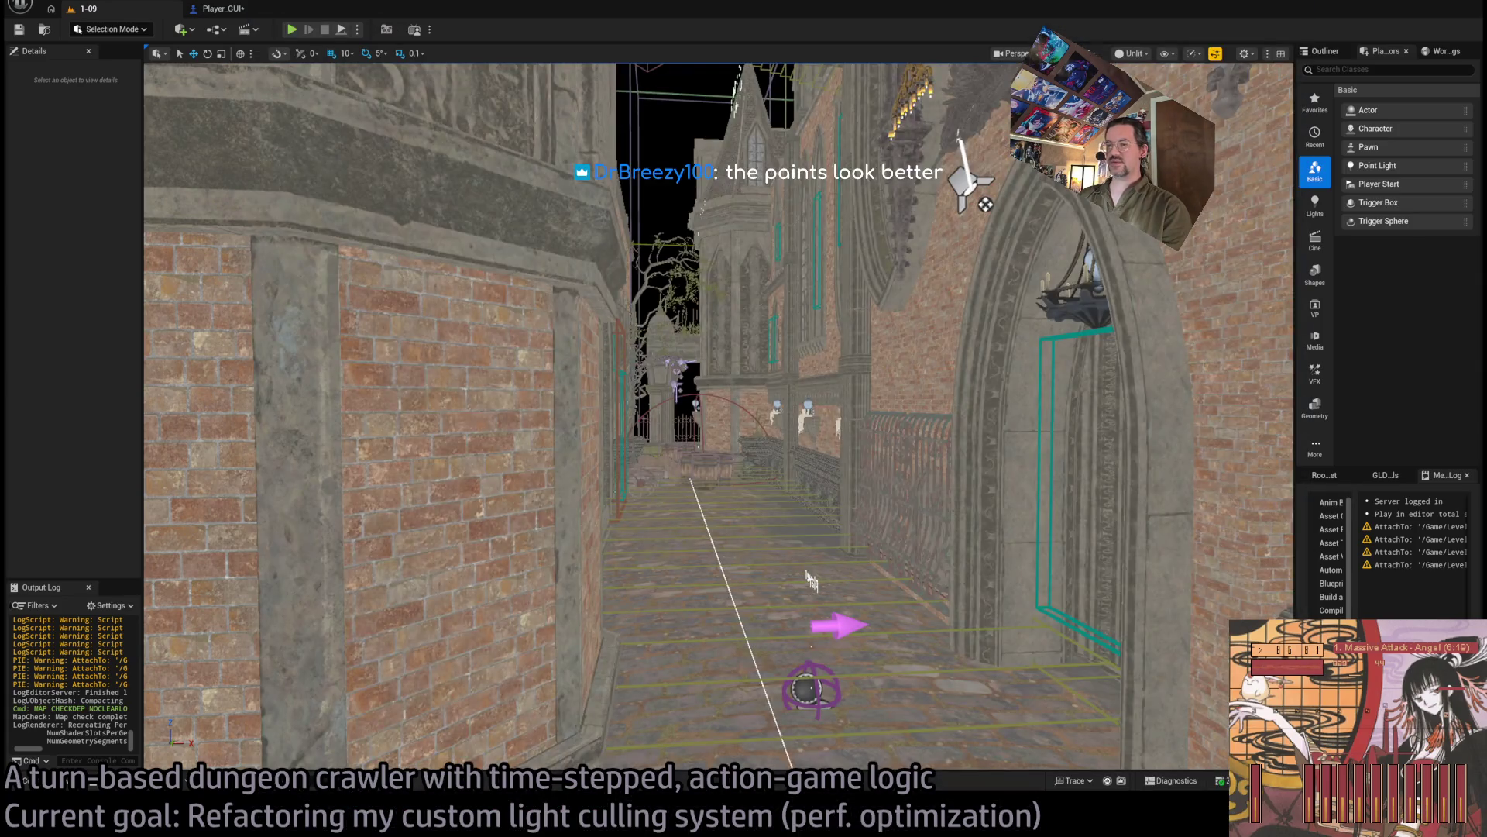
{"action": "key", "text": "alt+Tab"}
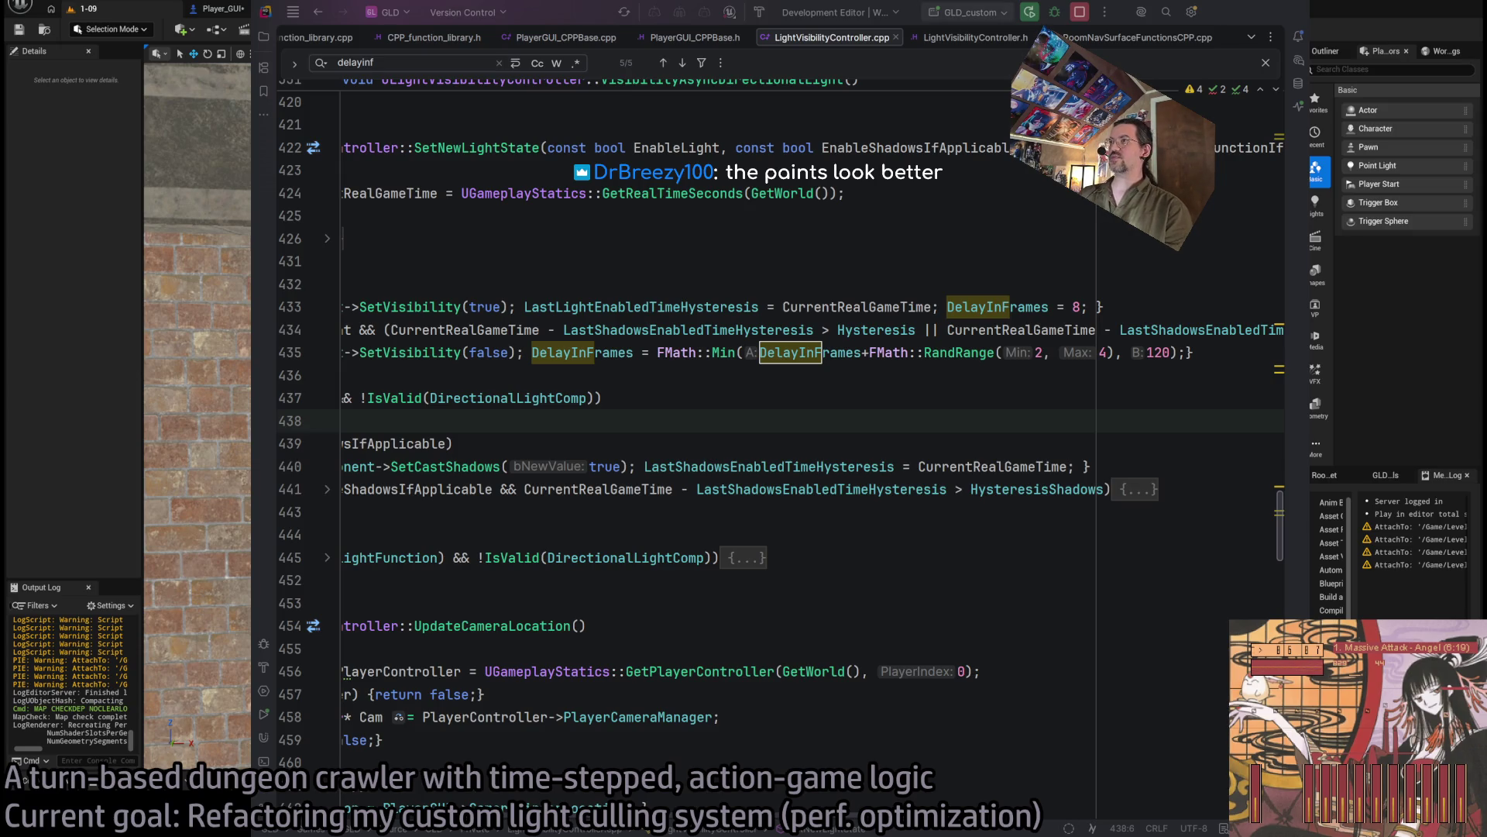
Step: Inspect EnableShadowsIfApplicable's usages, then snap the Twitch Following window to a narrow side panel and back
{"action": "left_click", "coordinate": [914, 147]}
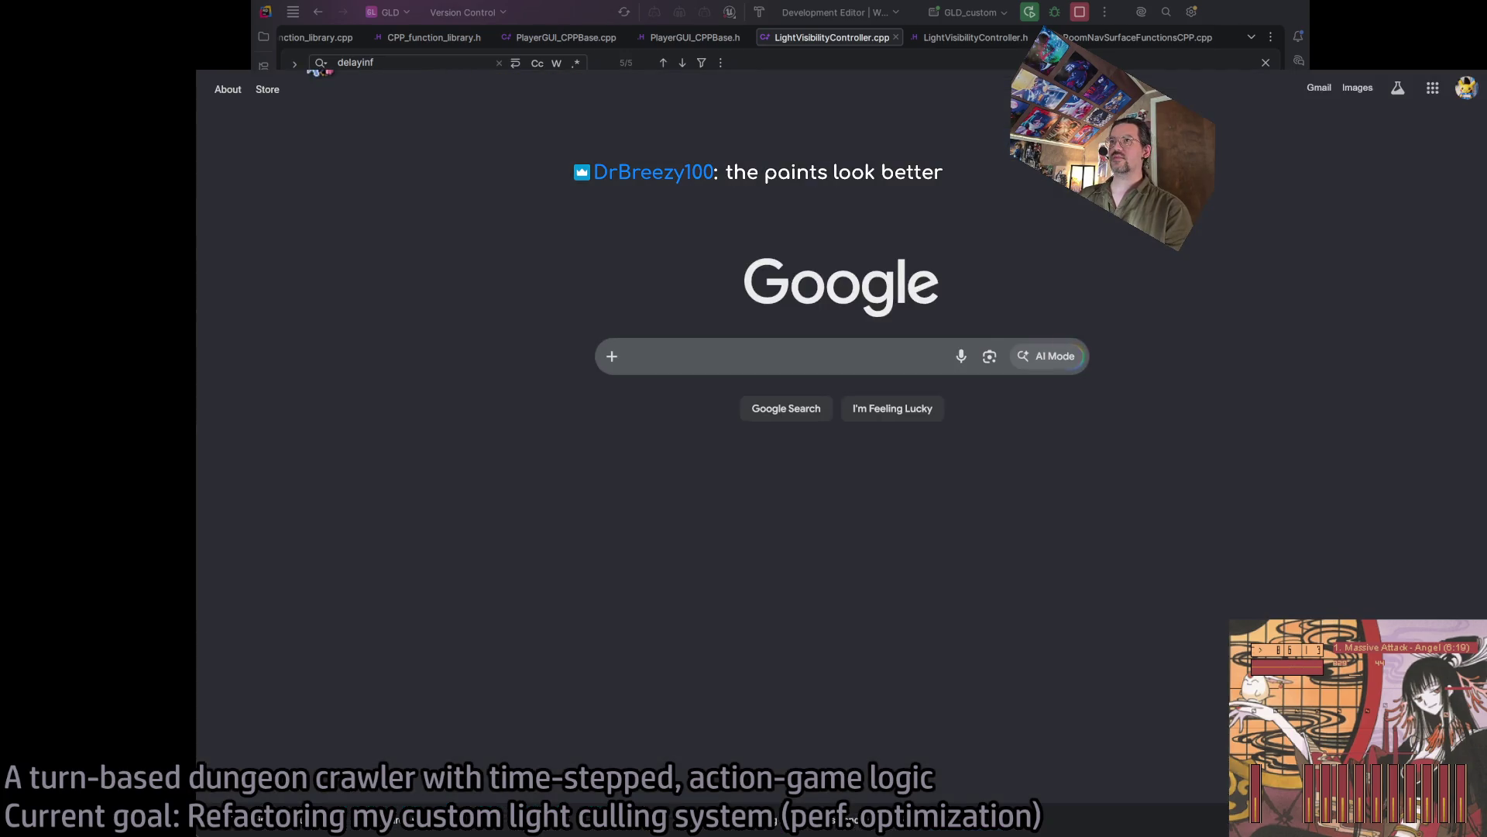
{"action": "scroll", "coordinate": [689, 304], "scroll_direction": "down", "scroll_amount": 2}
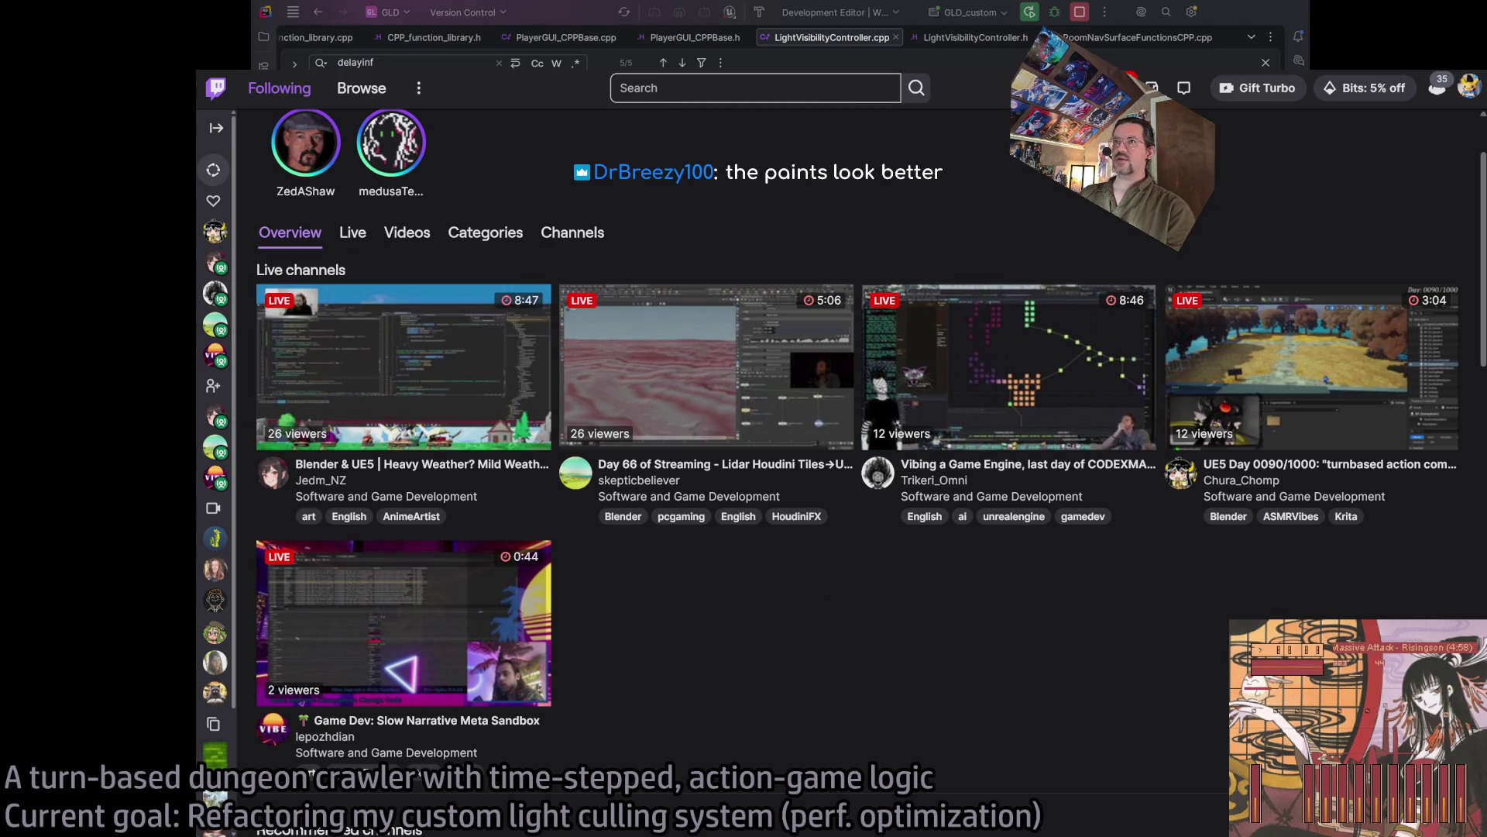
{"action": "key", "text": "super+Right"}
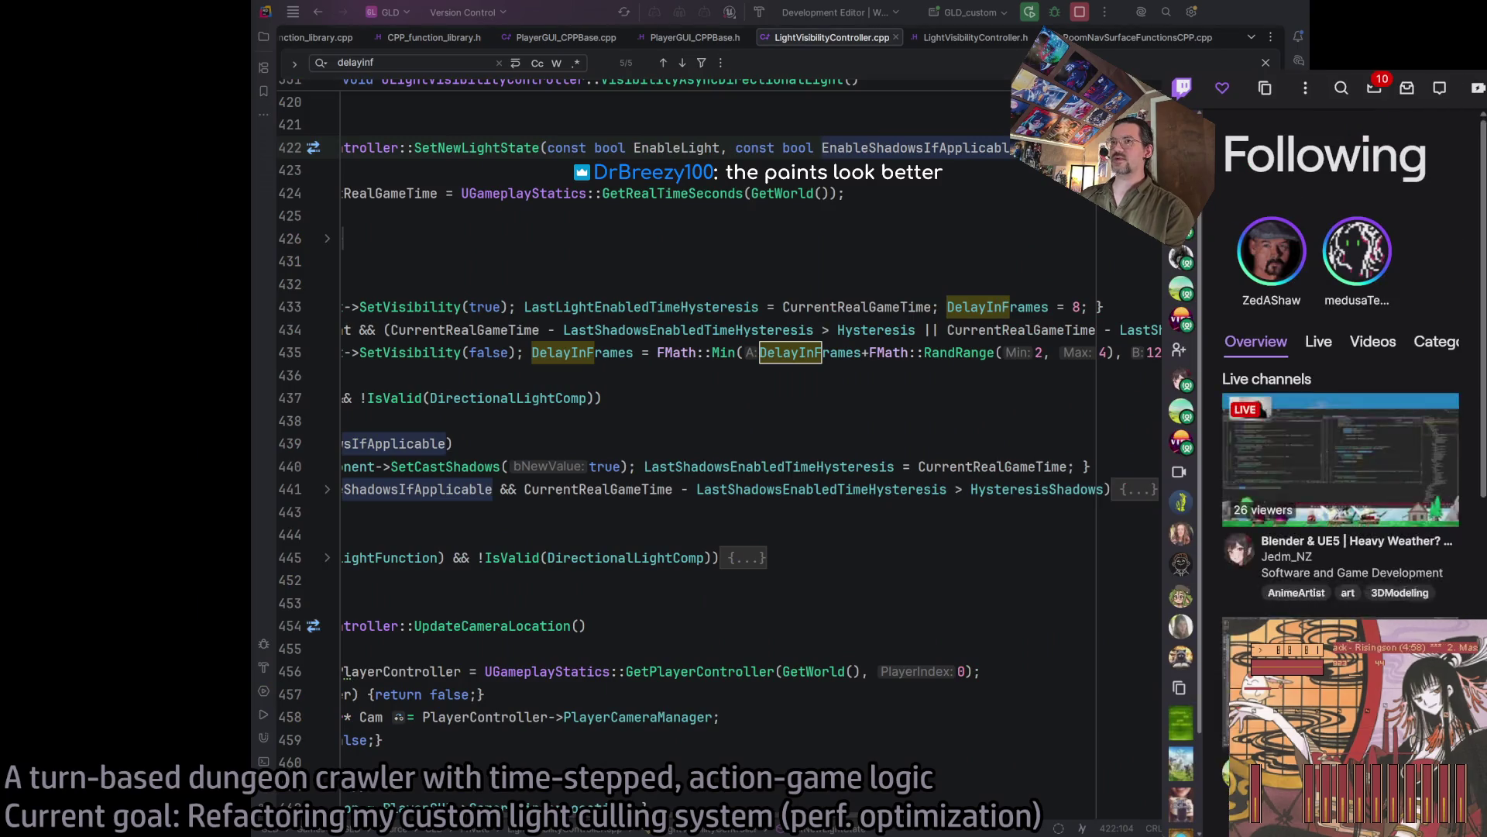
{"action": "key", "text": "super+Right"}
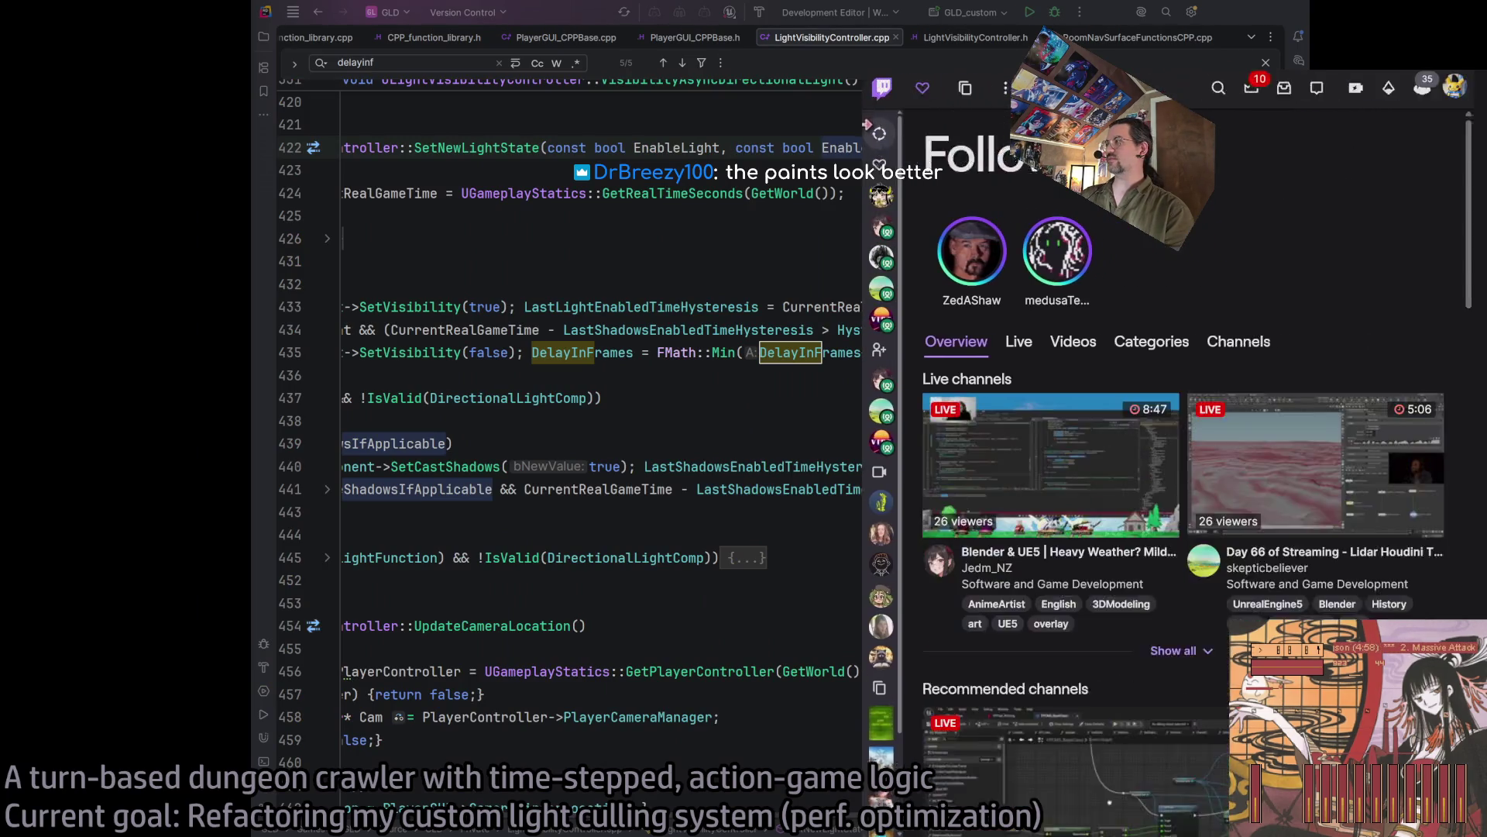